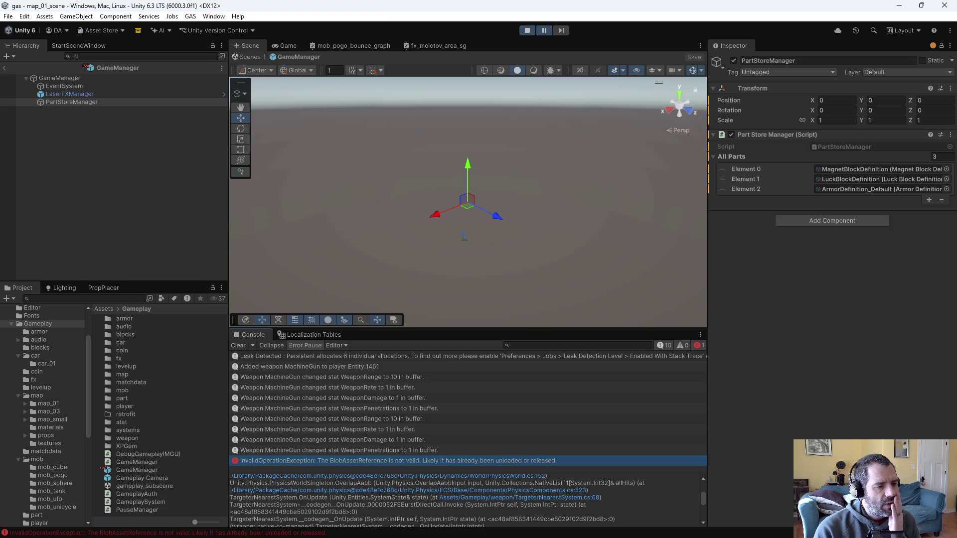
In the code editor, search for 'armor' and open ArmorSystem.cs in the left pane
key("alt+Tab")
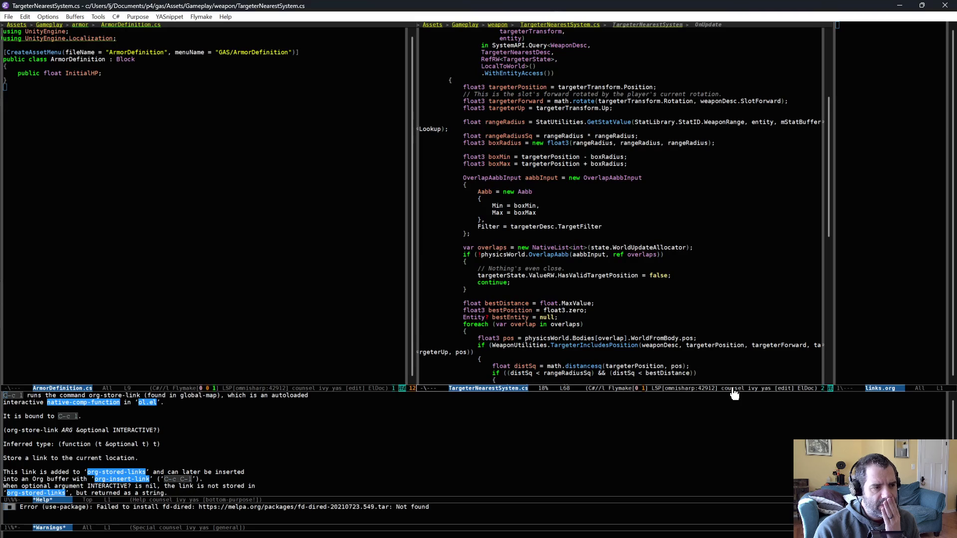
left_click(301, 242)
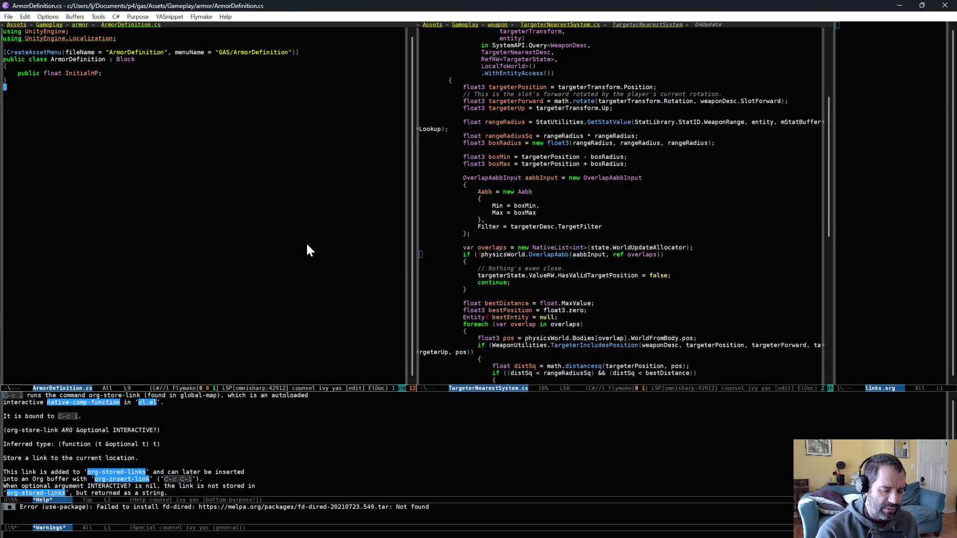
key("ctrl+x")
key("ctrl+f")
type("armor")
key("Down")
key("Down")
key("Down")
key("Return")
Scroll through ArmorSystem.cs to review the armor code
scroll(314, 244, "down", 10)
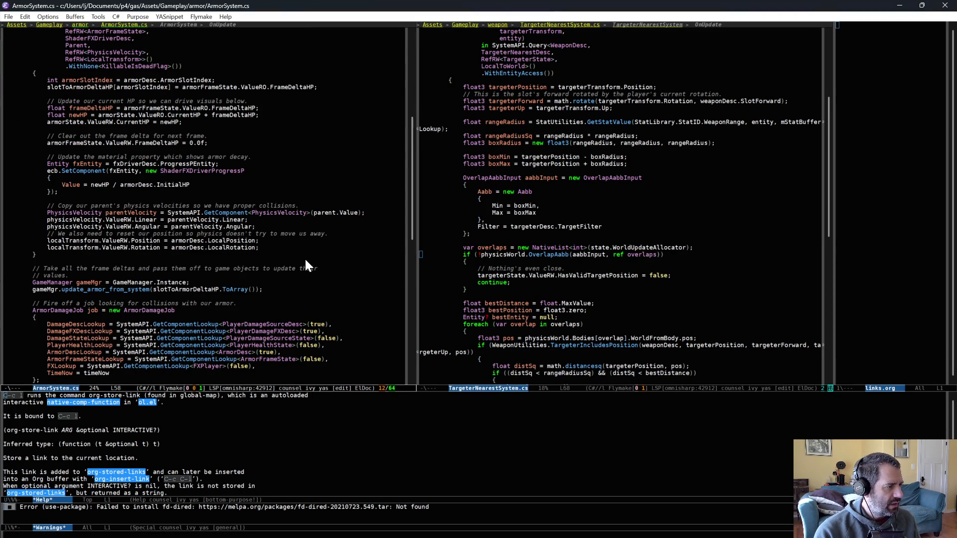
scroll(306, 267, "down", 4)
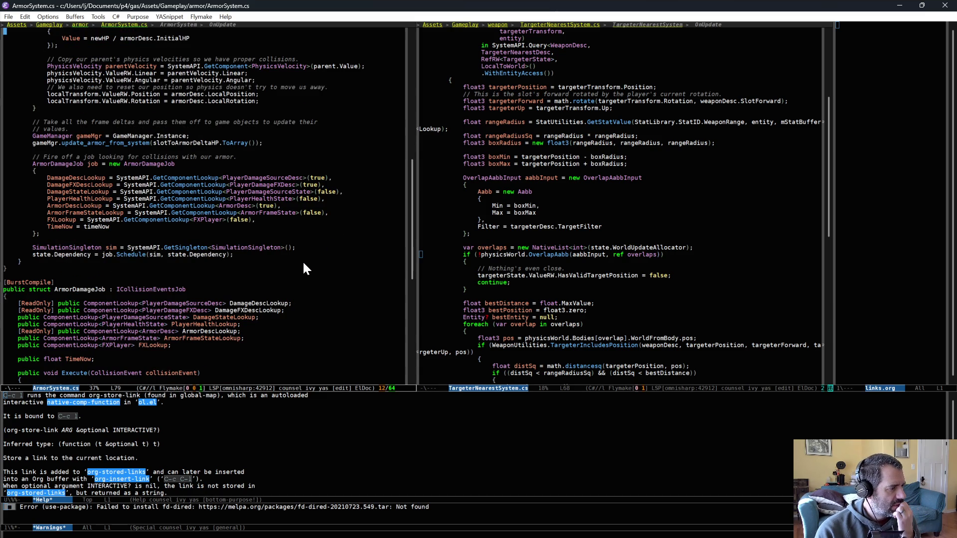
scroll(333, 280, "up", 4)
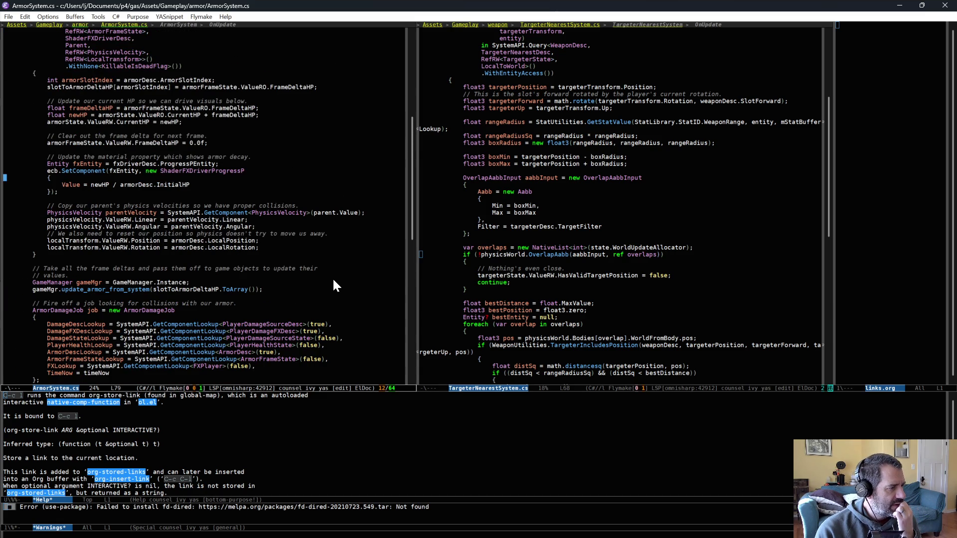
scroll(333, 280, "up", 1)
scroll(334, 285, "up", 1)
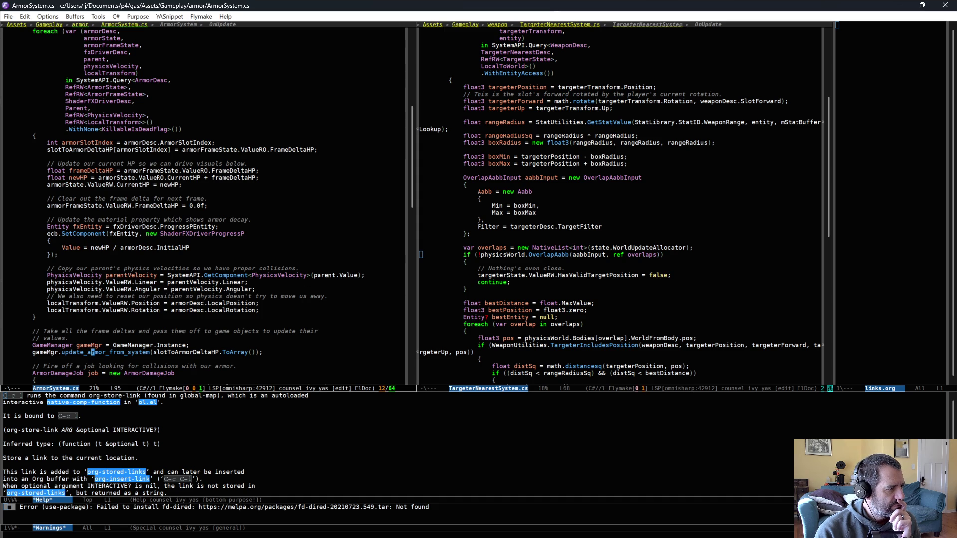
scroll(178, 325, "up", 5)
scroll(179, 324, "up", 2)
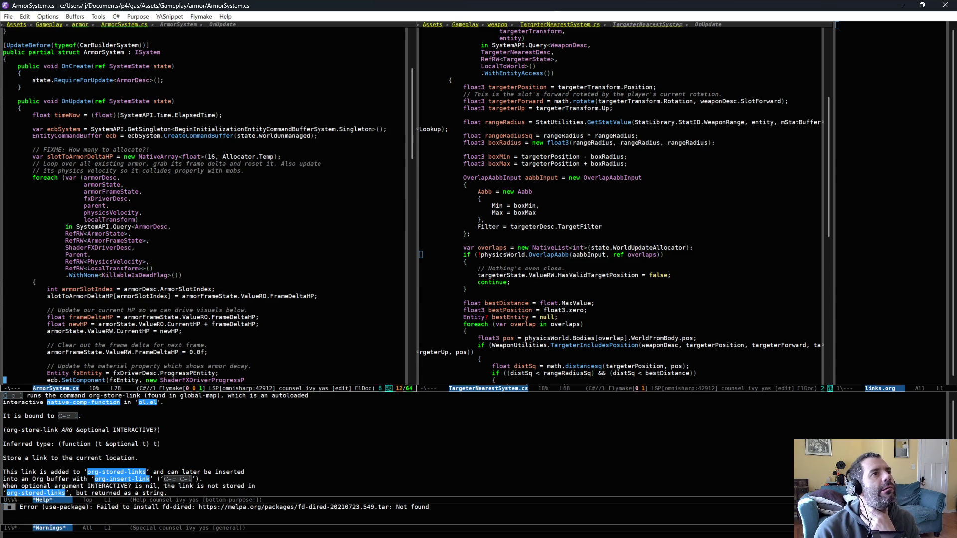
Back in Unity, drive the car briefly, stop Play mode and return to the Scene view
key("alt+Tab")
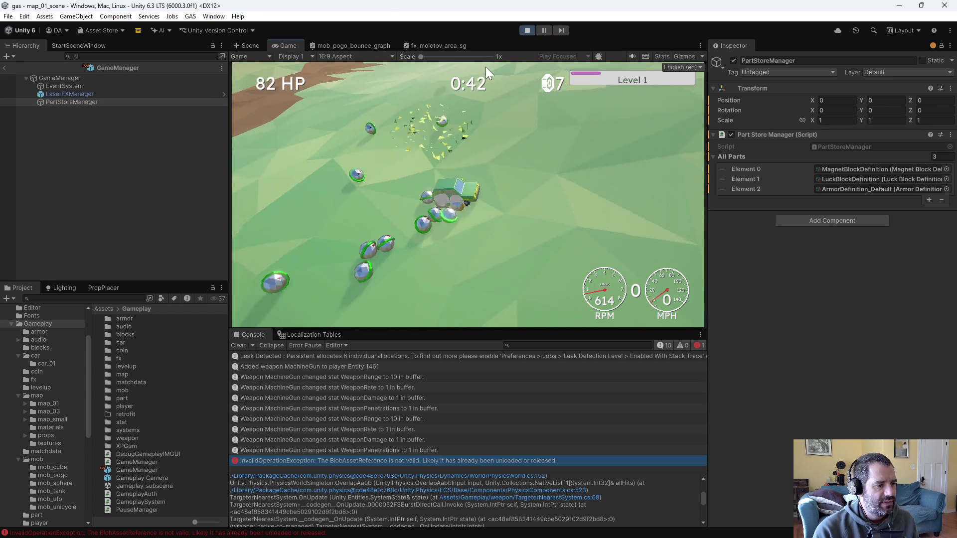
key("w")
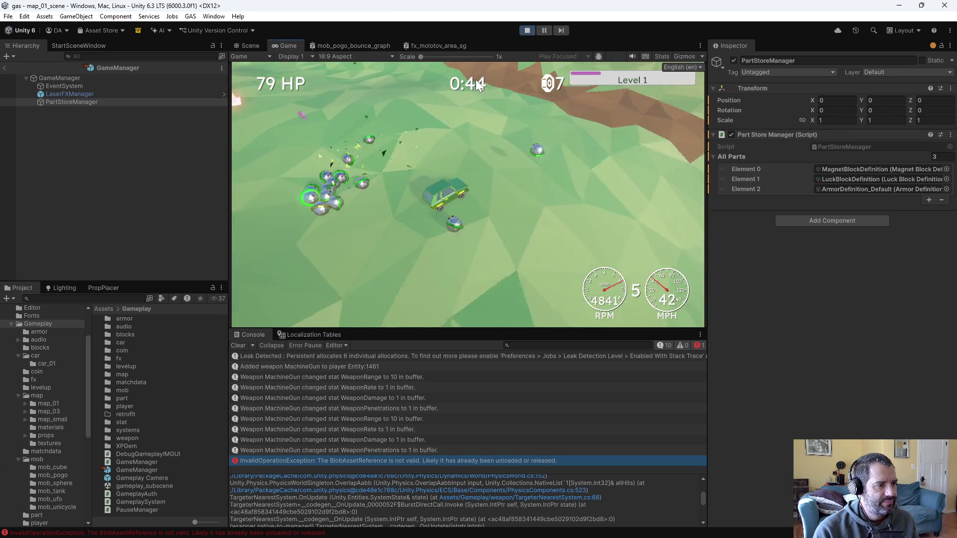
key("ctrl+p")
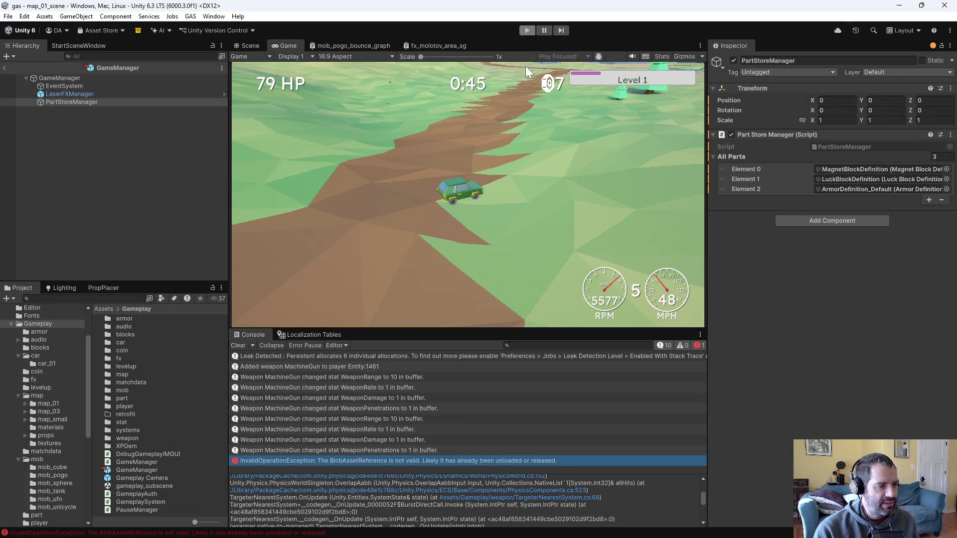
left_click(629, 483)
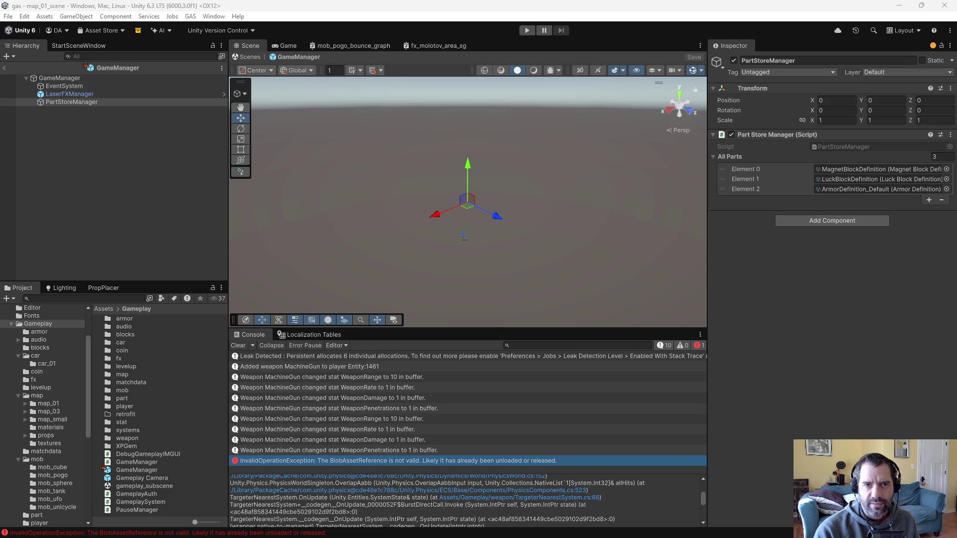
left_click(394, 429)
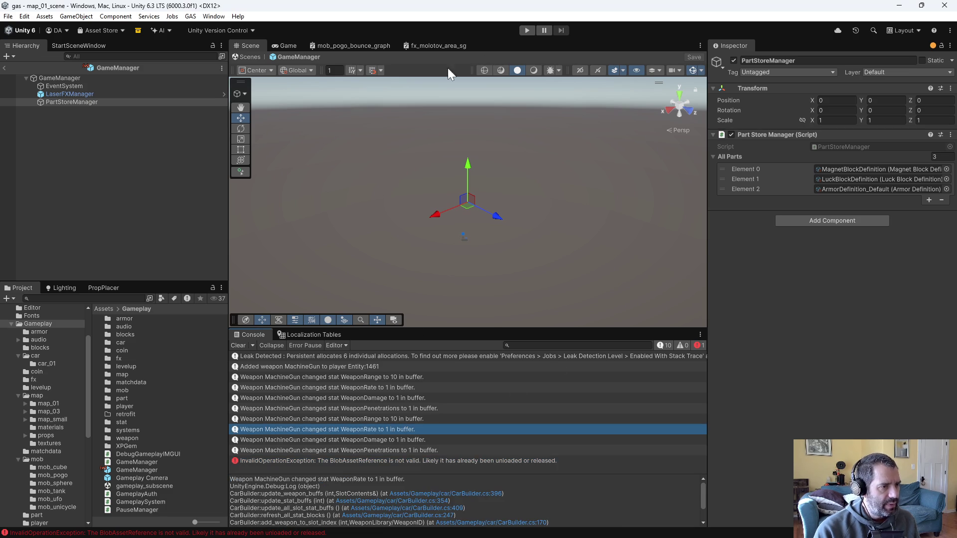
left_click(259, 100)
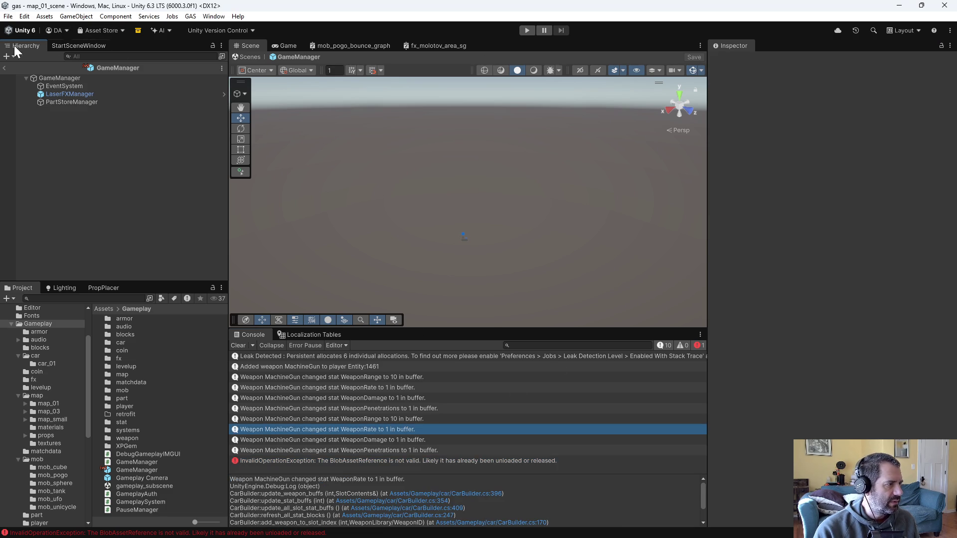
scroll(433, 499, "down", 2)
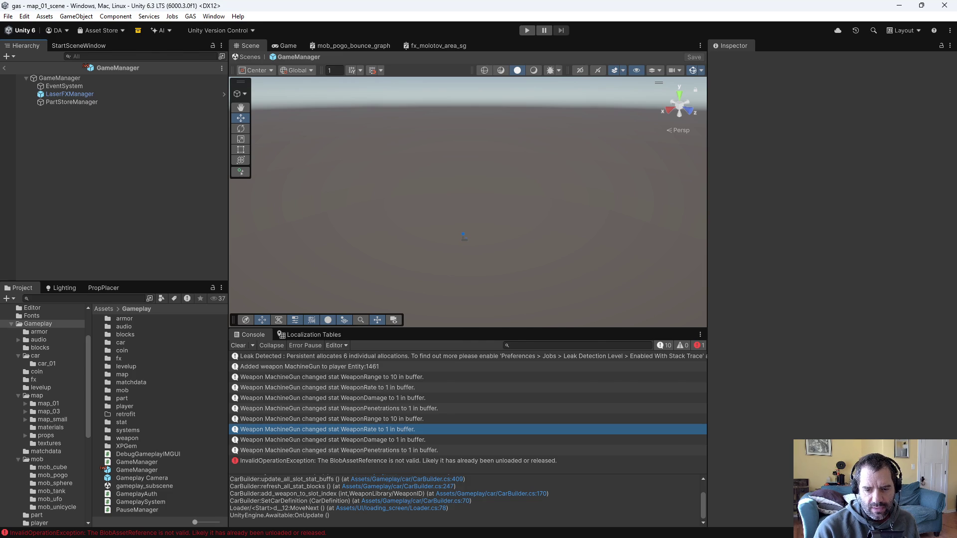
key("alt+Tab")
key("alt+Tab")
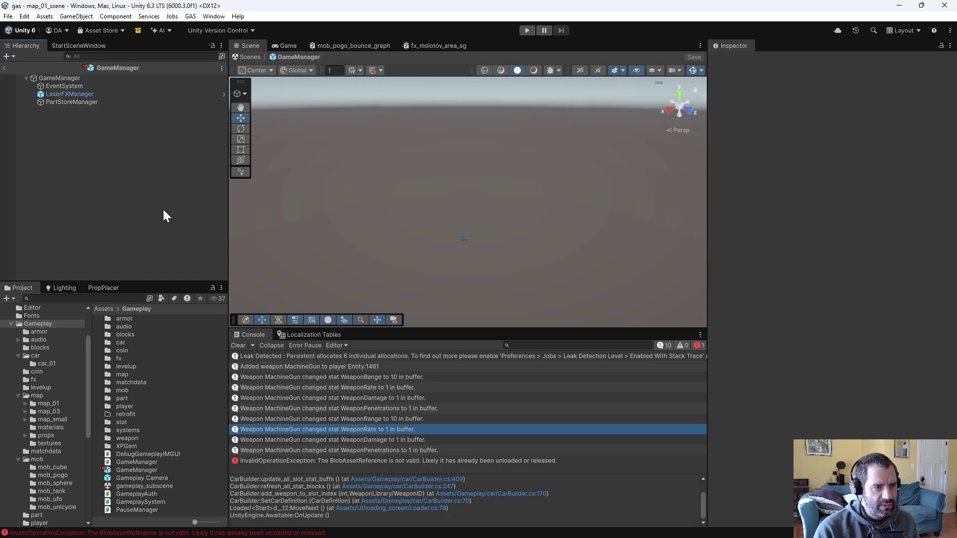
double_click(145, 470)
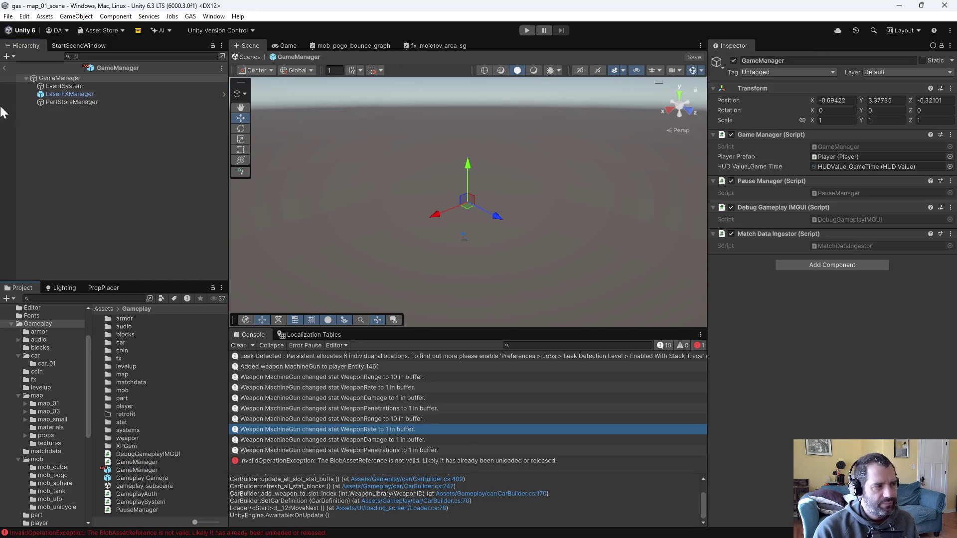
left_click(94, 103)
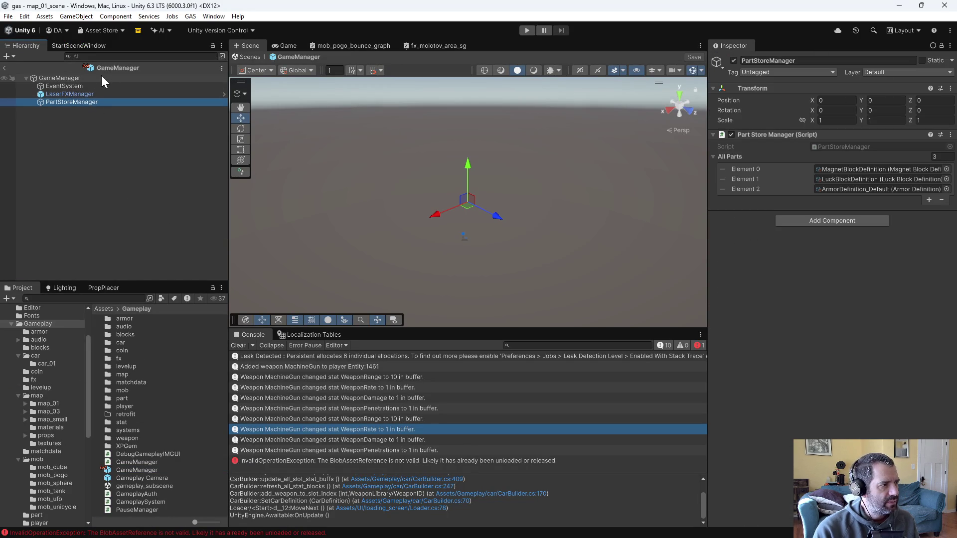
right_click(175, 78)
Revert the GameManager prefab asset through Version Control
left_click(104, 134)
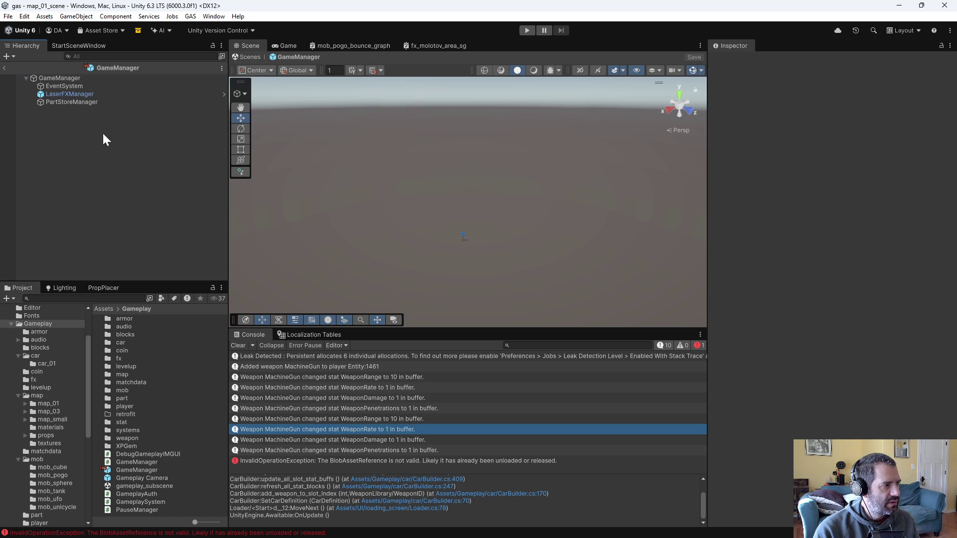
right_click(138, 469)
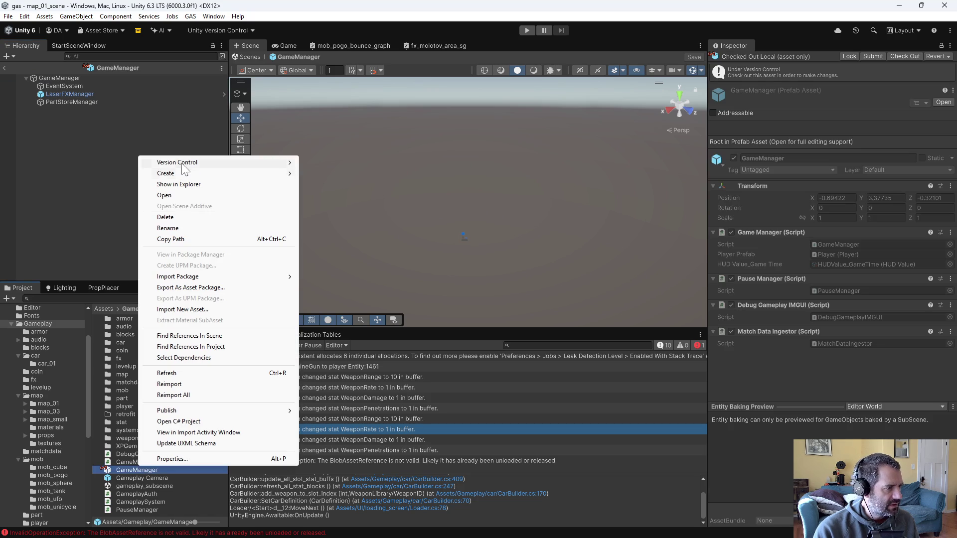
mouse_move(225, 163)
left_click(331, 227)
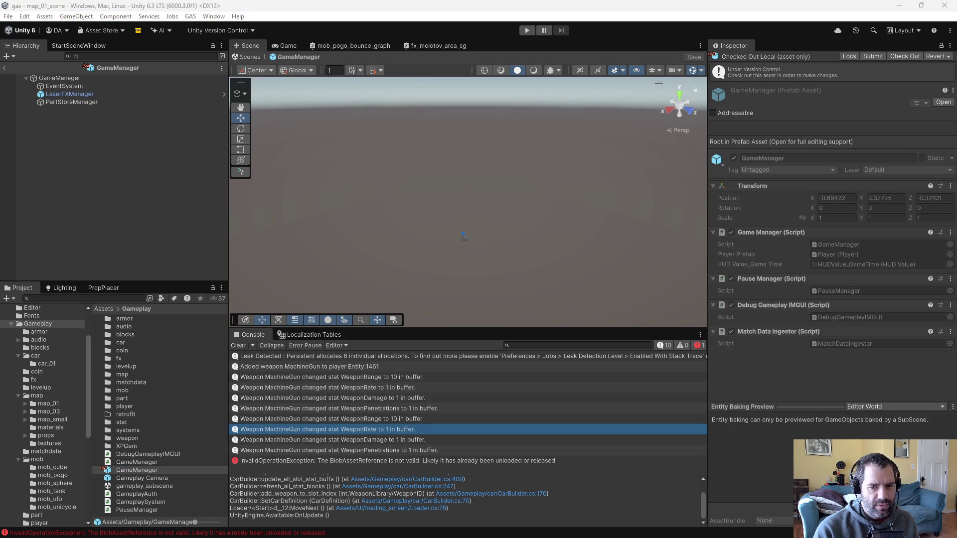
Add ArmorDefinition_Default to a new All Parts slot on PartStoreManager and check out the prefab
left_click(75, 102)
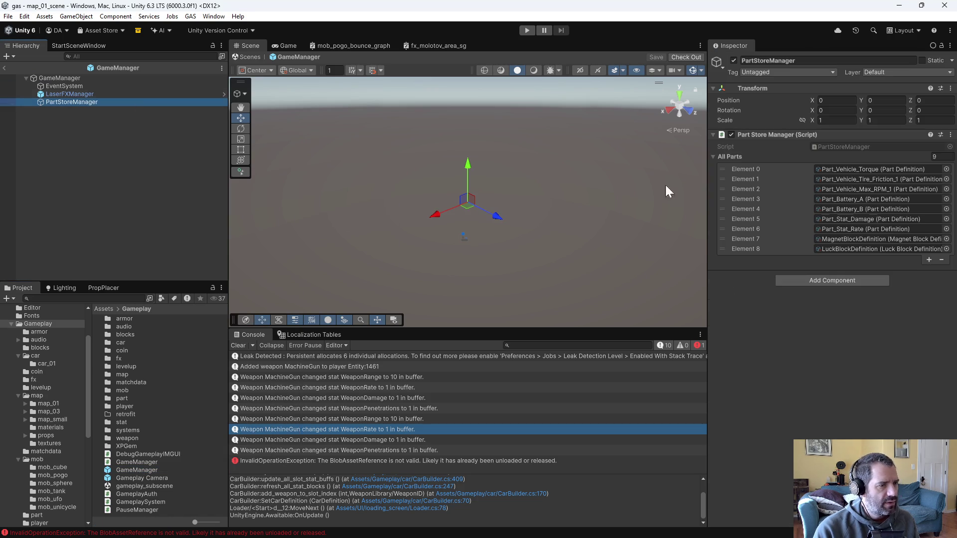
left_click(929, 259)
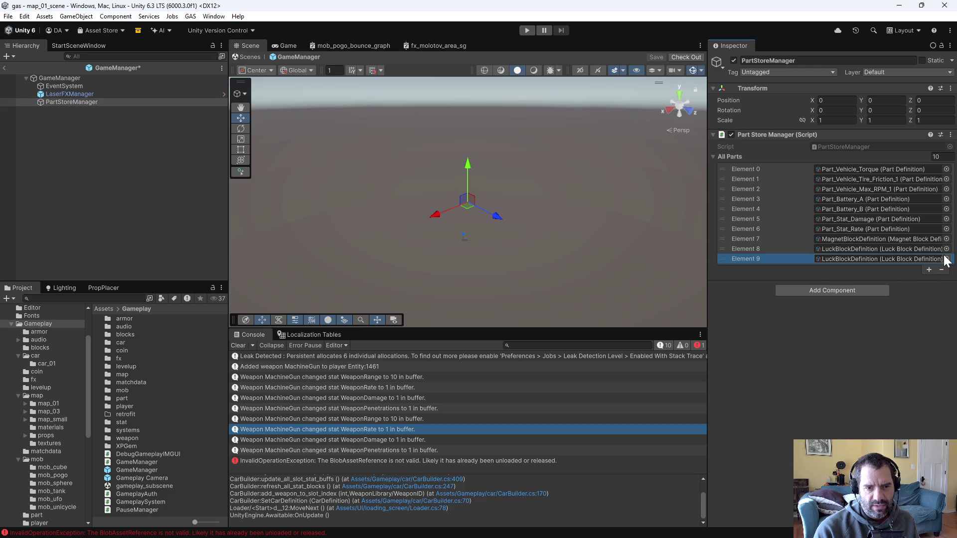
left_click(947, 259)
double_click(812, 248)
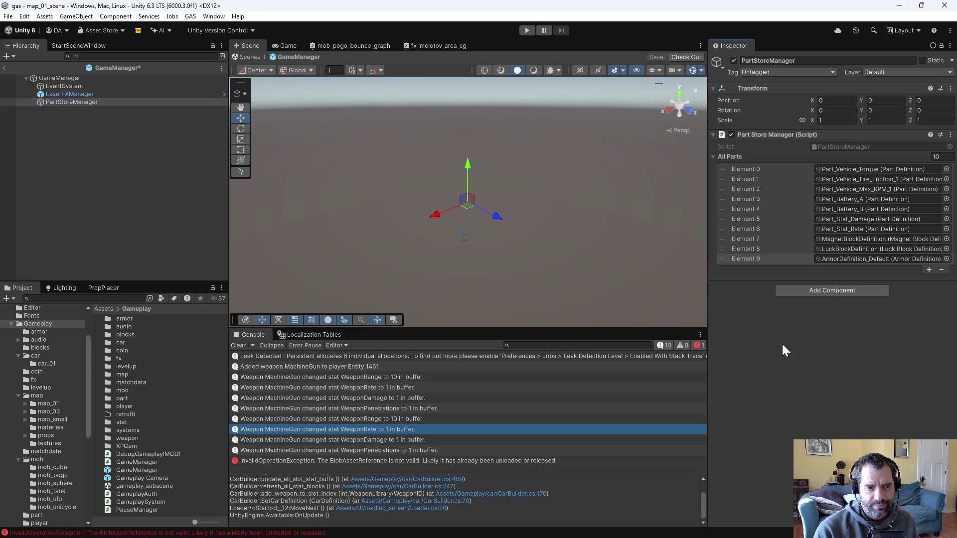
left_click(499, 287)
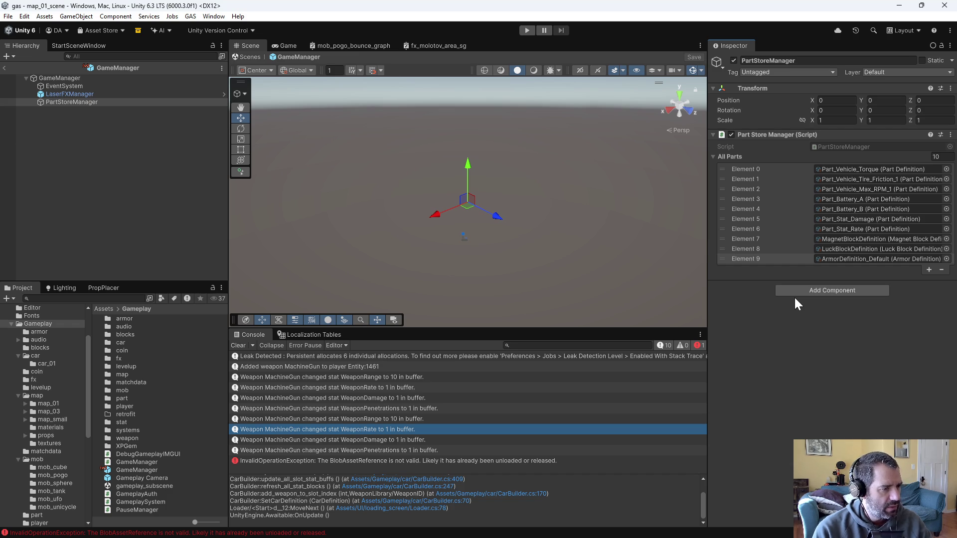
Open the map_01_scene level and expand its hierarchy
left_click(58, 405)
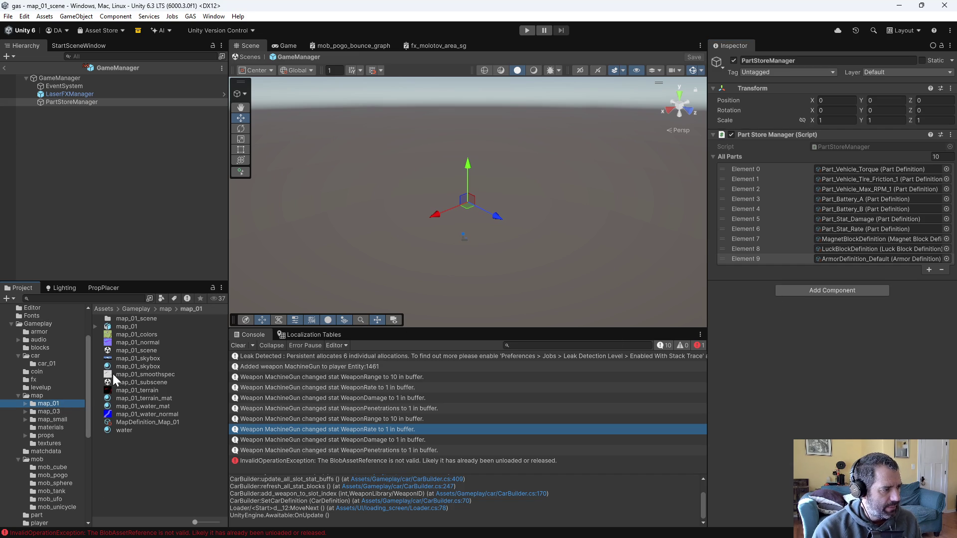
double_click(141, 351)
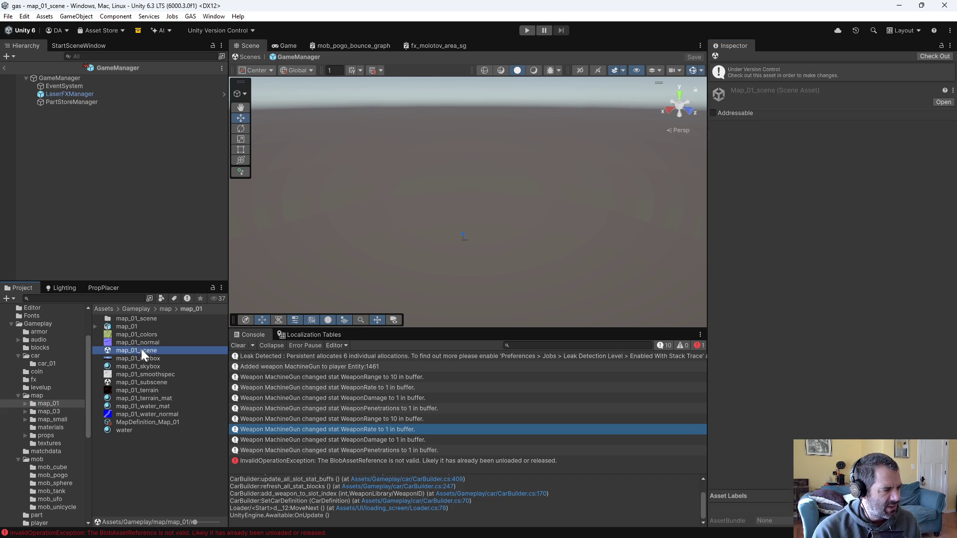
left_click(22, 66)
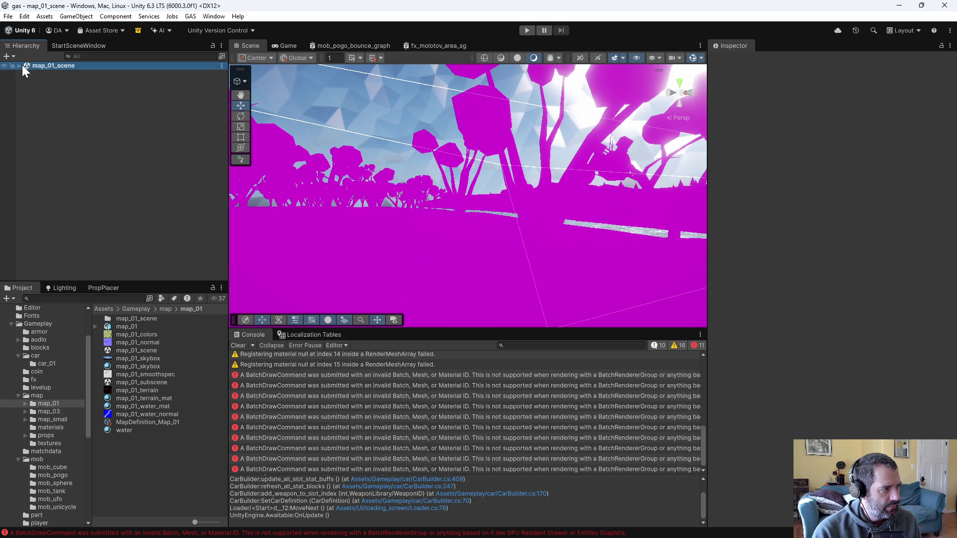
left_click(19, 64)
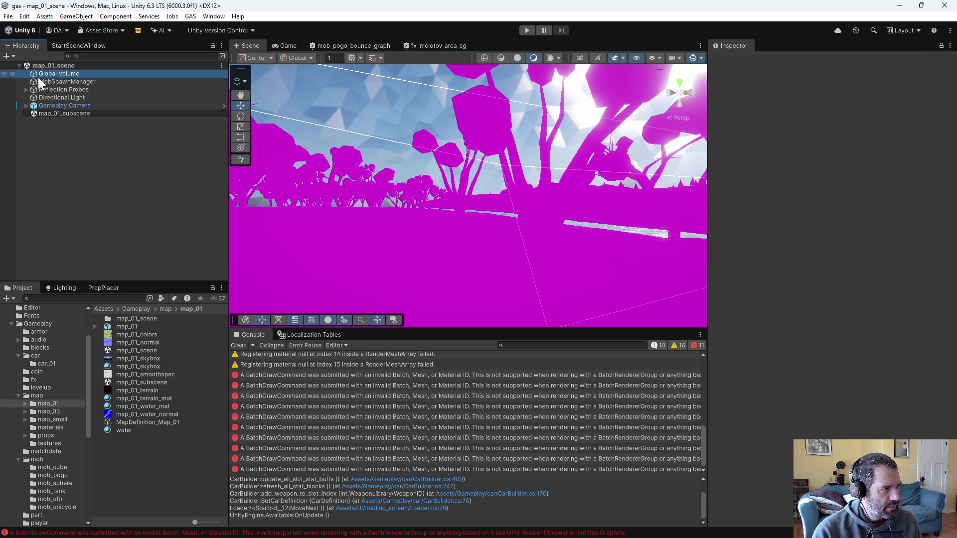
Select MobSpawnManager and expand the second schedule's Element 1 variant, MobVariantDefinition_Sphere_02
left_click(39, 80)
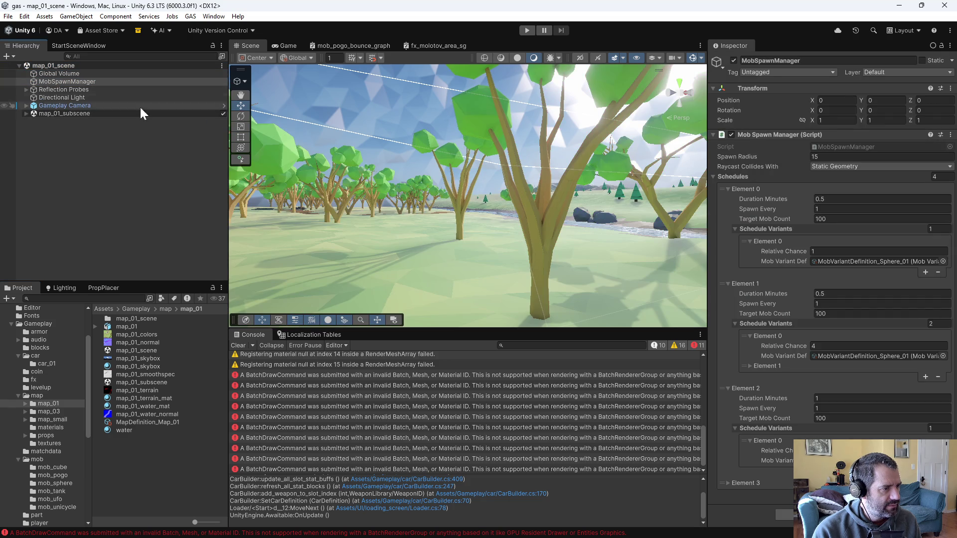
left_click(52, 81)
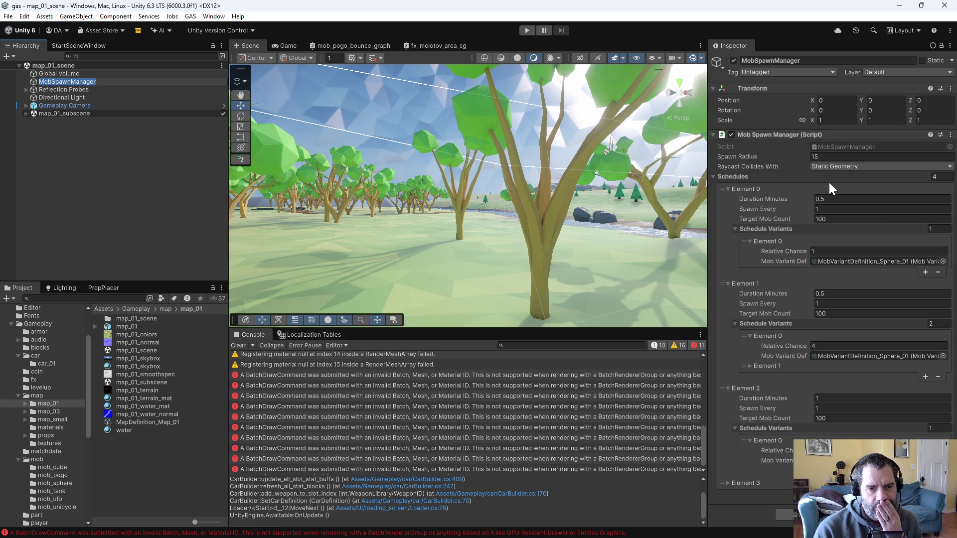
left_click(750, 366)
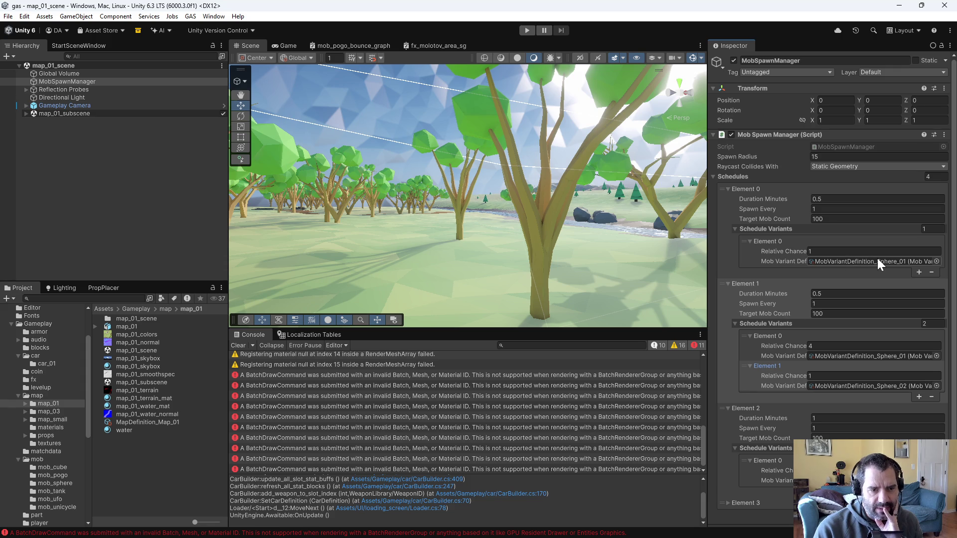
scroll(877, 260, "down", 1)
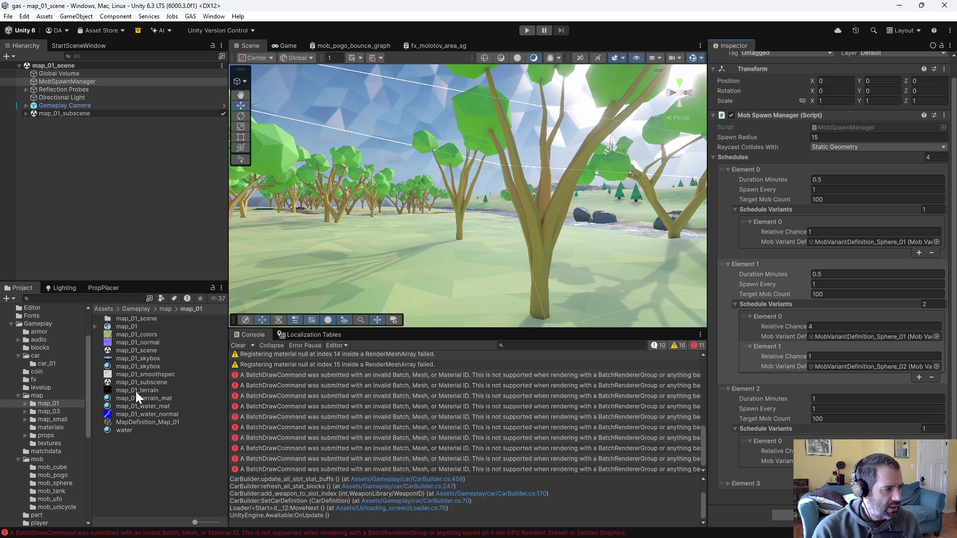
Check out MobDefinition_Sphere and the Sphere_01 and Sphere_02 variant assets for editing
scroll(58, 431, "down", 3)
left_click(62, 417)
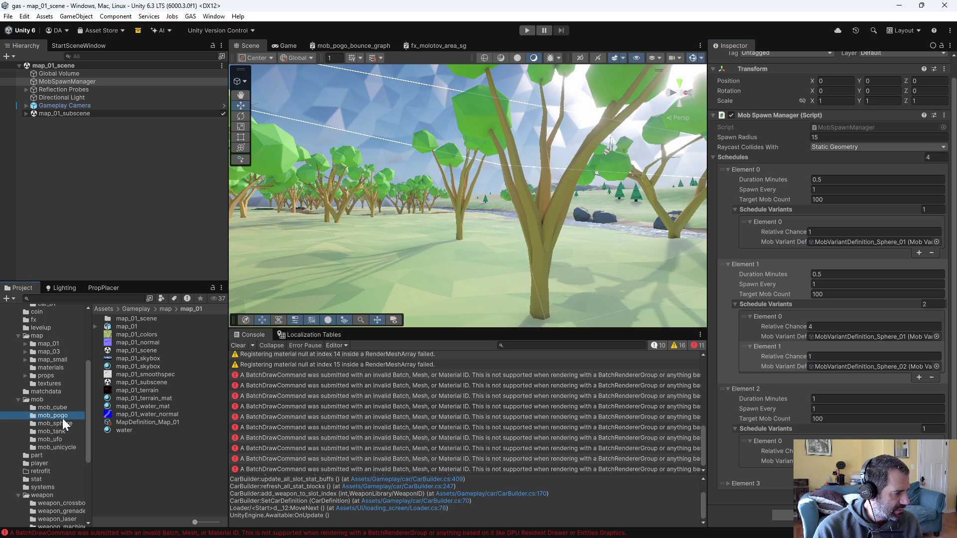
left_click(61, 422)
left_click(149, 334)
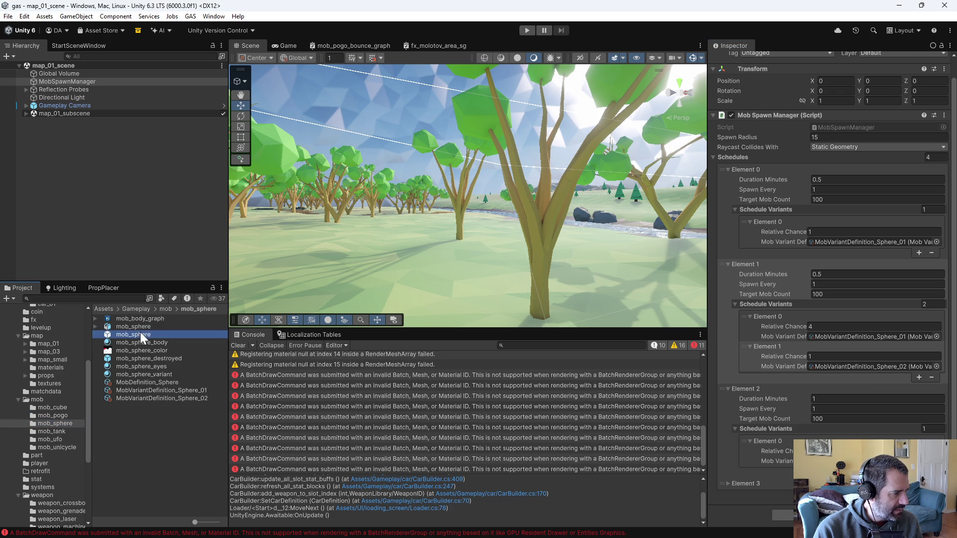
left_click(148, 380)
left_click(148, 379)
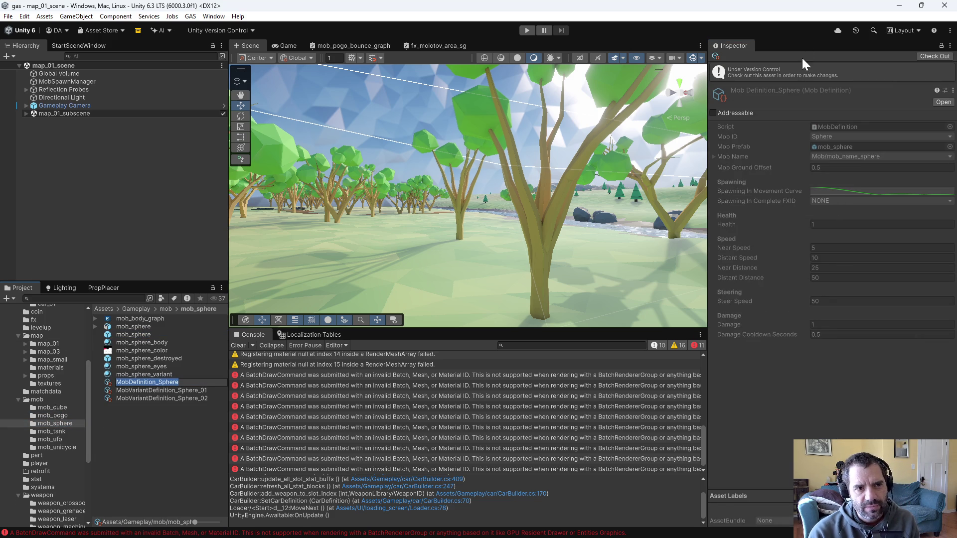
left_click(930, 57)
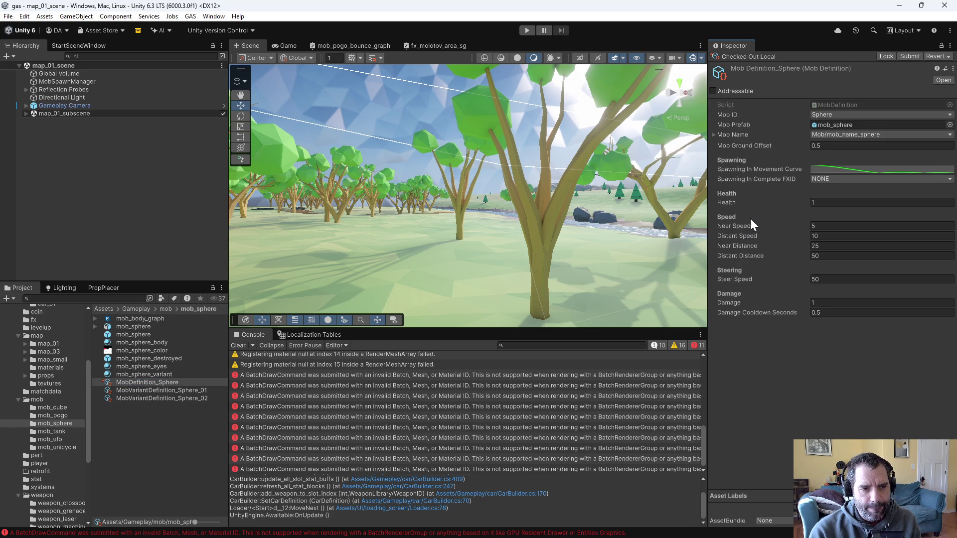
left_click(165, 390)
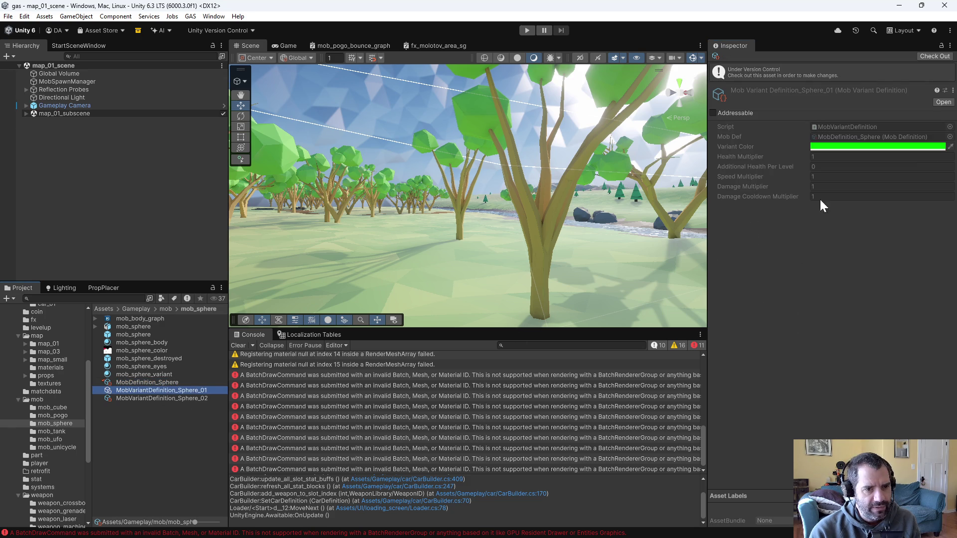
left_click(937, 56)
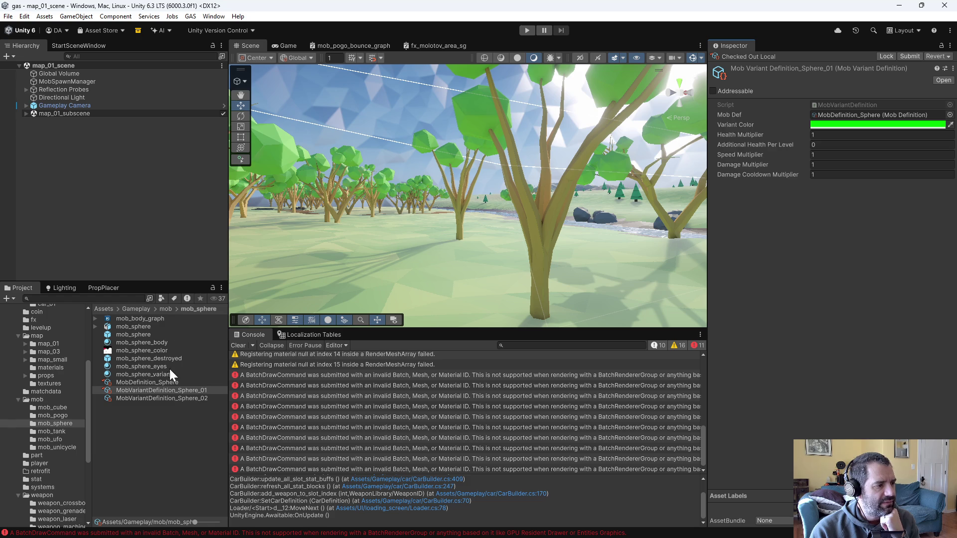
left_click(195, 397)
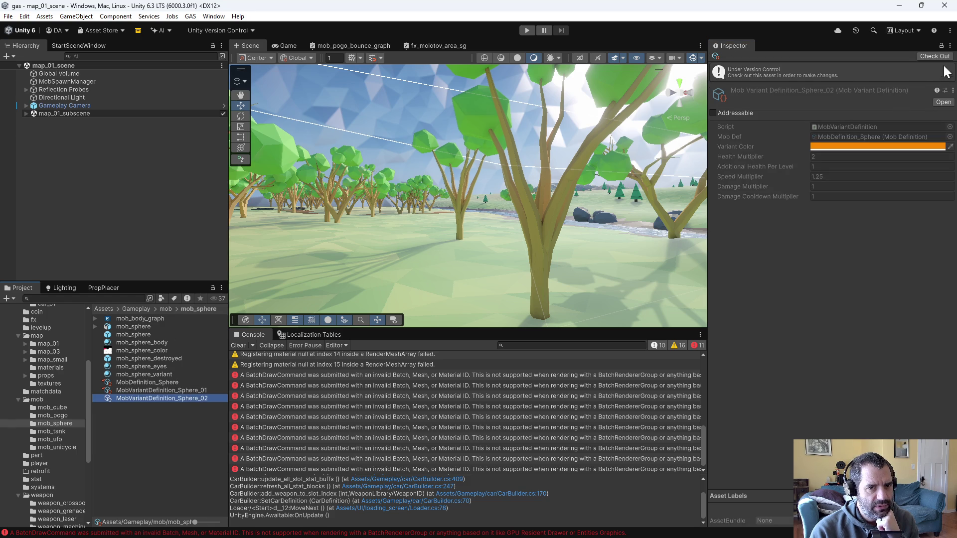
left_click(935, 57)
Compare the Sphere_01, Sphere_02 and MobDefinition_Sphere values, selecting Sphere_02's Additional Health Per Level
left_click(184, 392)
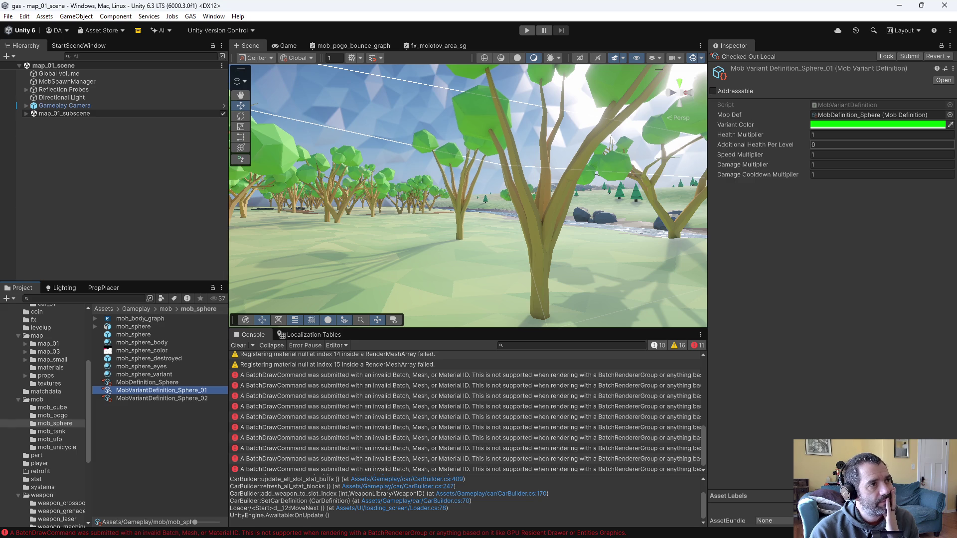
left_click(180, 398)
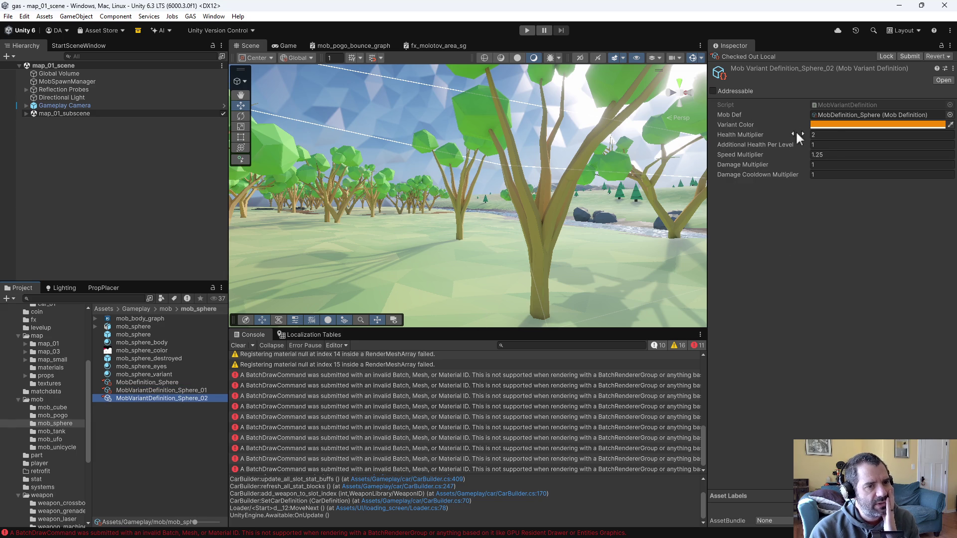
left_click(181, 382)
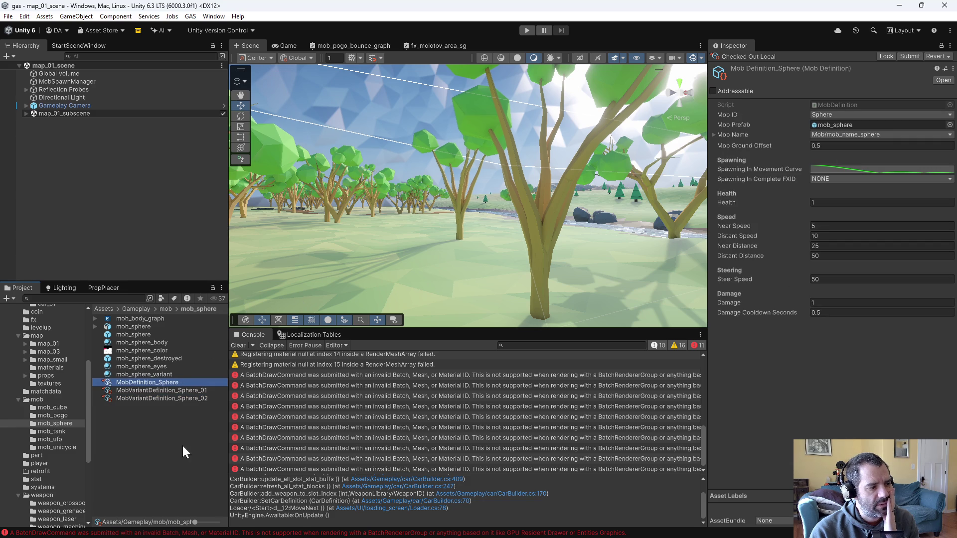
left_click(198, 398)
left_click(829, 145)
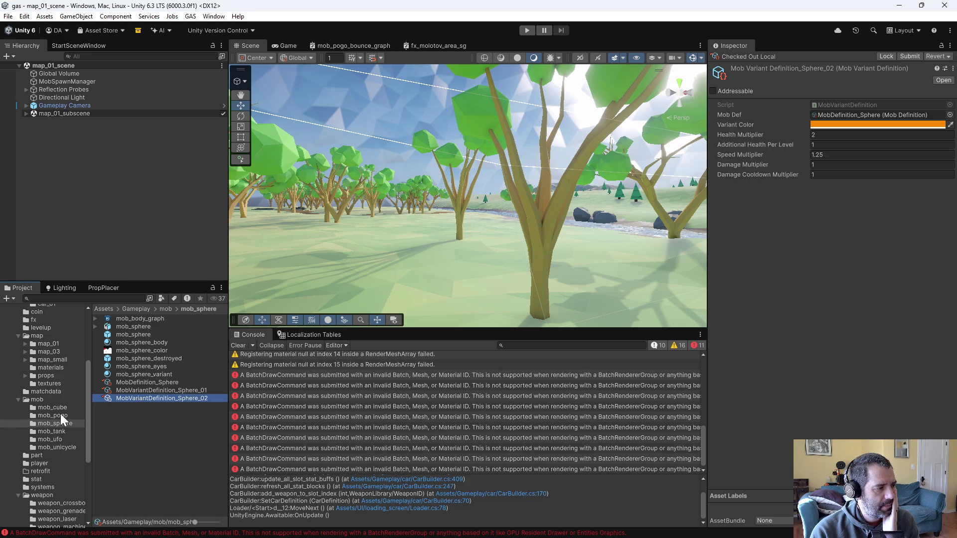
Check out MobDefinition_Cube and MobVariantDefinition_Cube_01 for editing
left_click(61, 409)
left_click(150, 343)
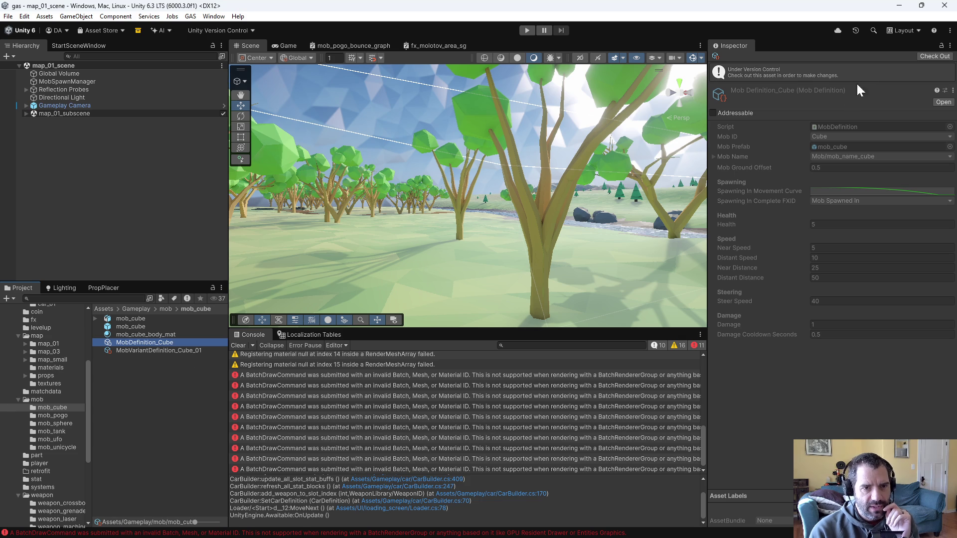
left_click(929, 53)
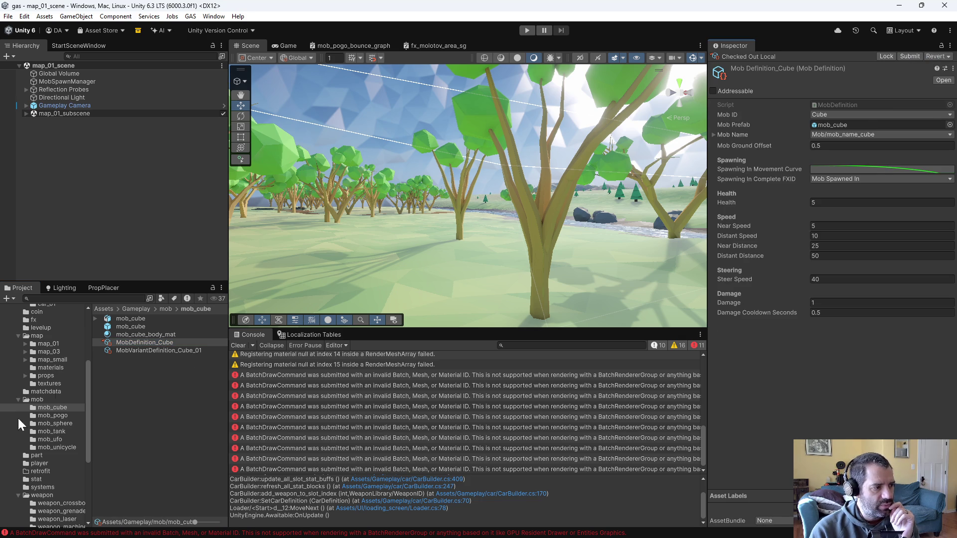
left_click(152, 341)
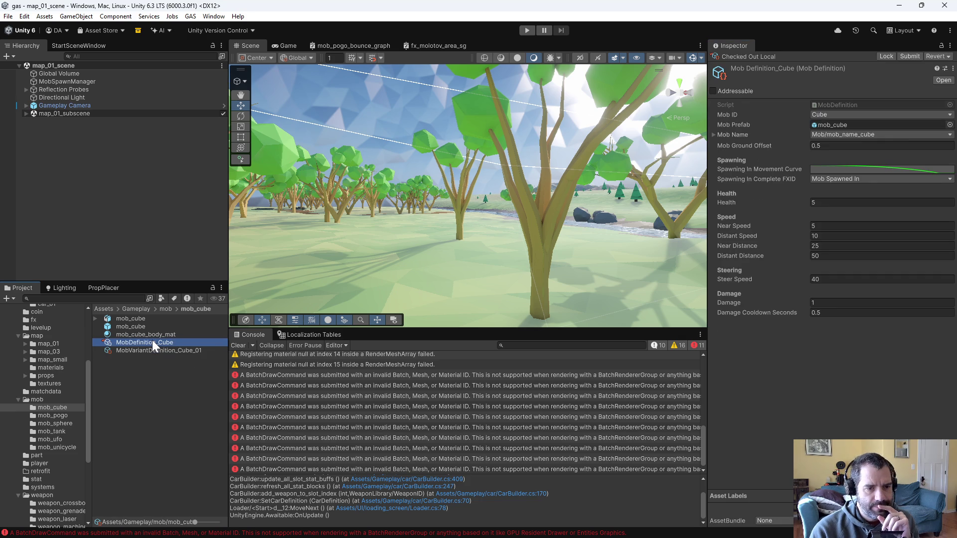
left_click(155, 350)
left_click(923, 56)
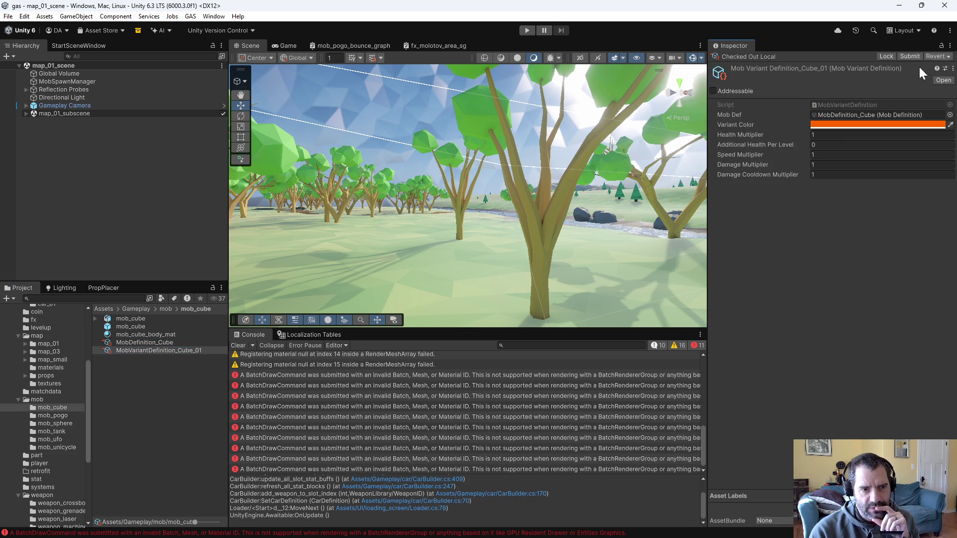
Set Cube_01's Additional Health Per Level to 1
left_click(152, 343)
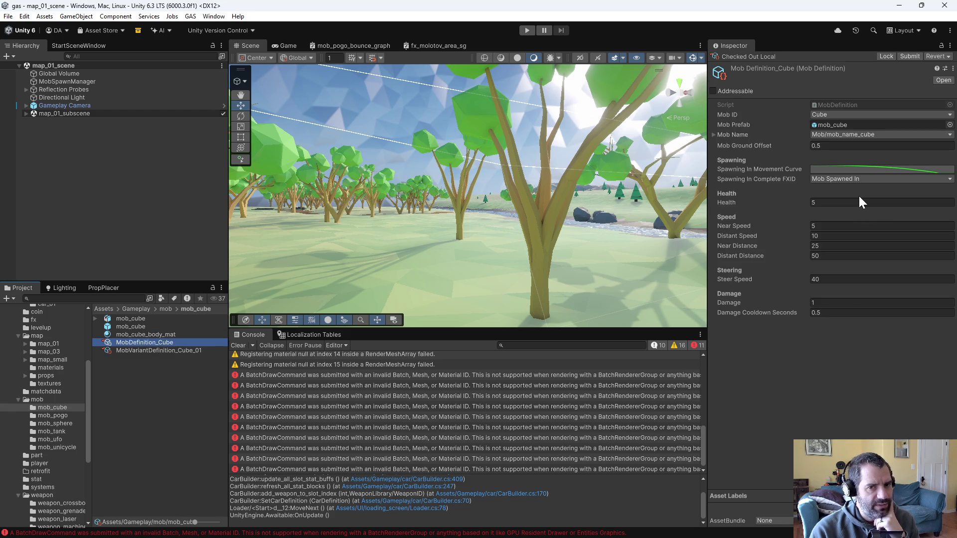
left_click(175, 351)
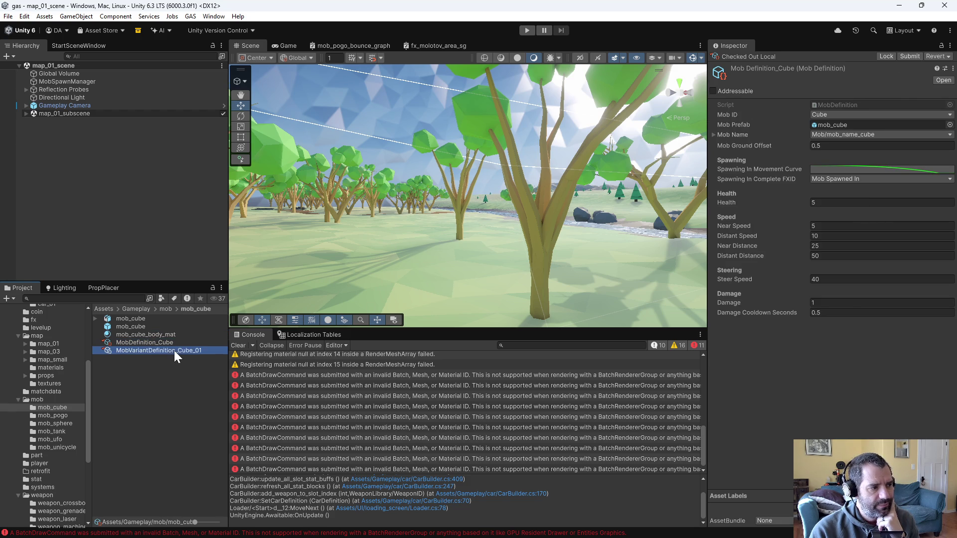
left_click(828, 145)
type("1")
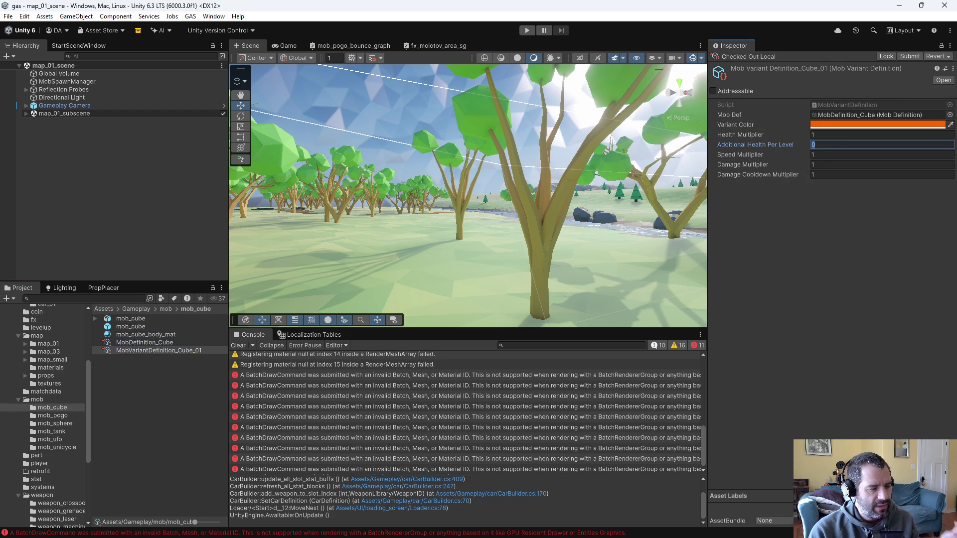
key("Return")
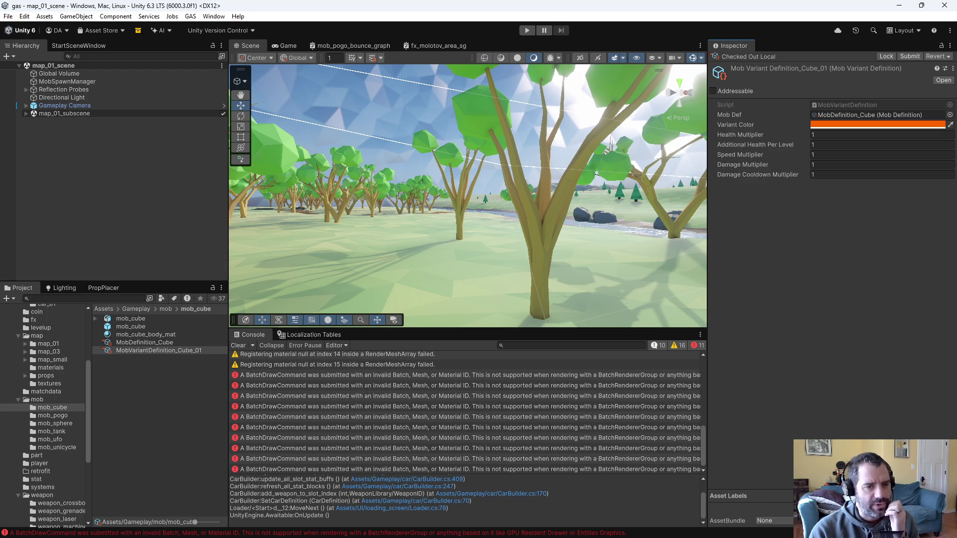
Compare the Sphere_01, Sphere_02 and Cube_01 variants and inspect Sphere_01's variant colour
left_click(62, 422)
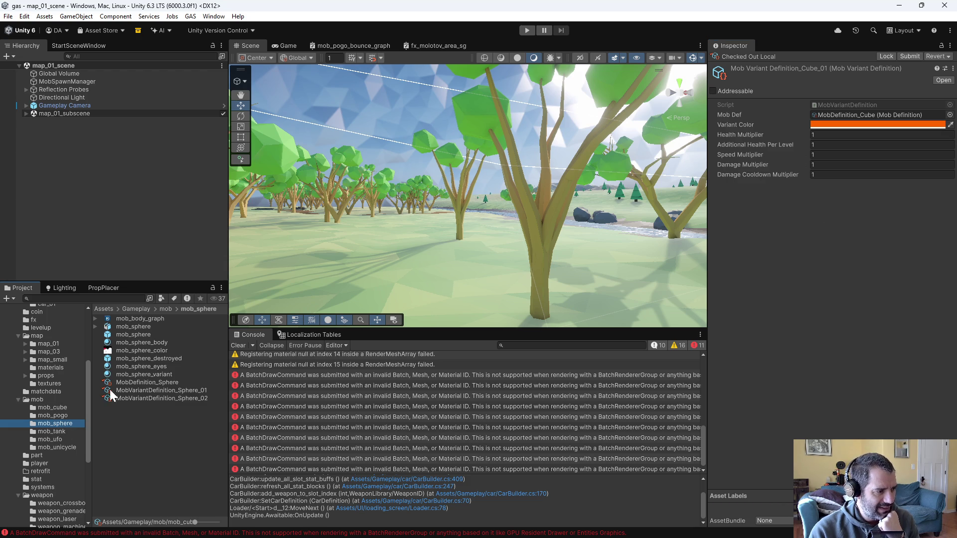
left_click(177, 388)
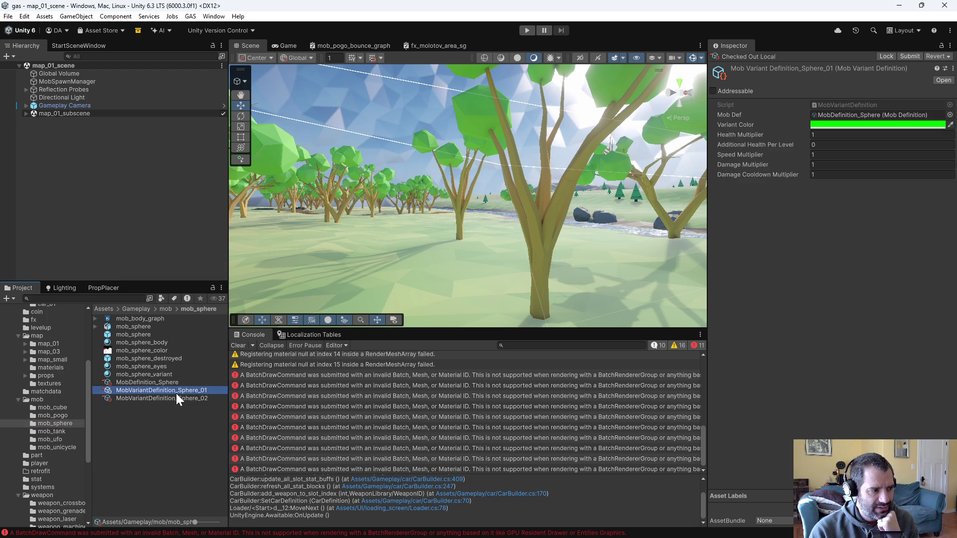
left_click(178, 399)
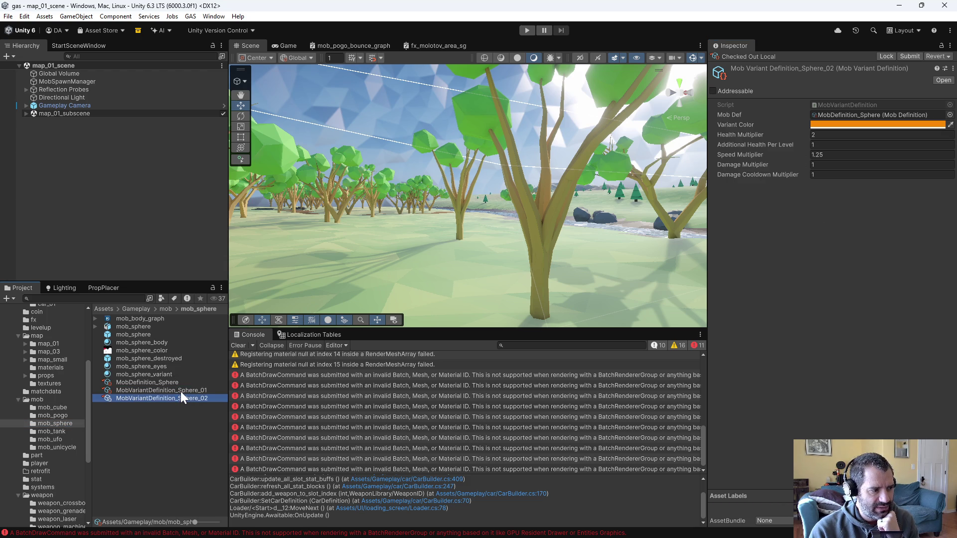
left_click(181, 391)
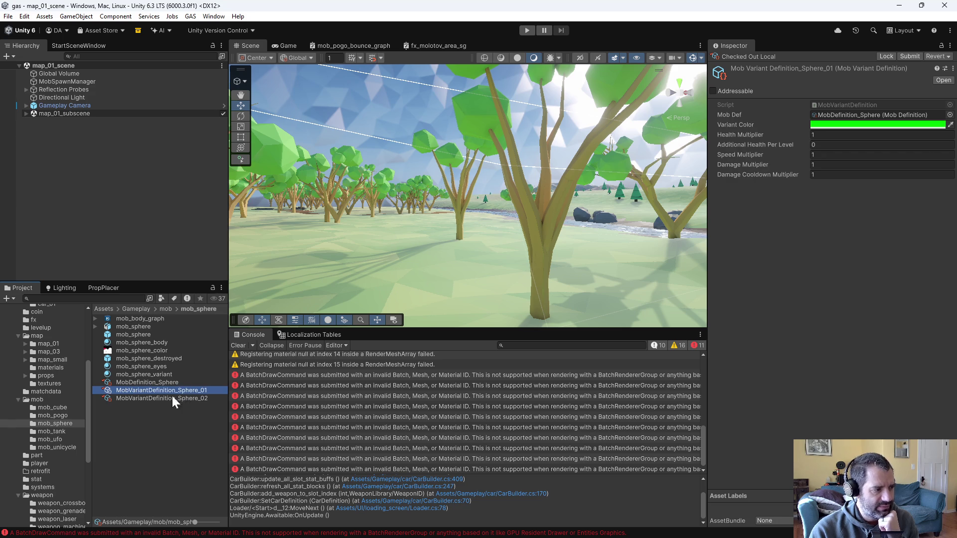
left_click(59, 408)
left_click(170, 350)
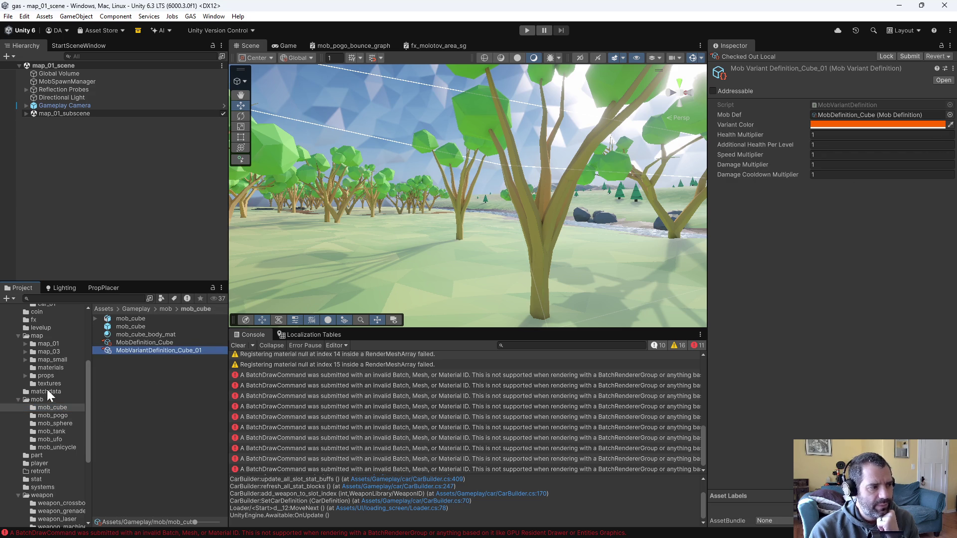
left_click(68, 421)
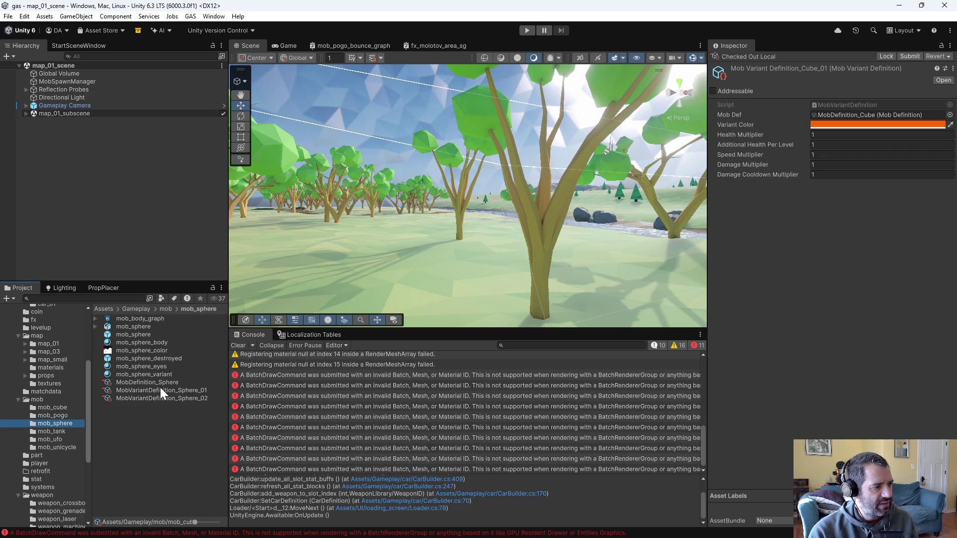
left_click(165, 391)
left_click(889, 124)
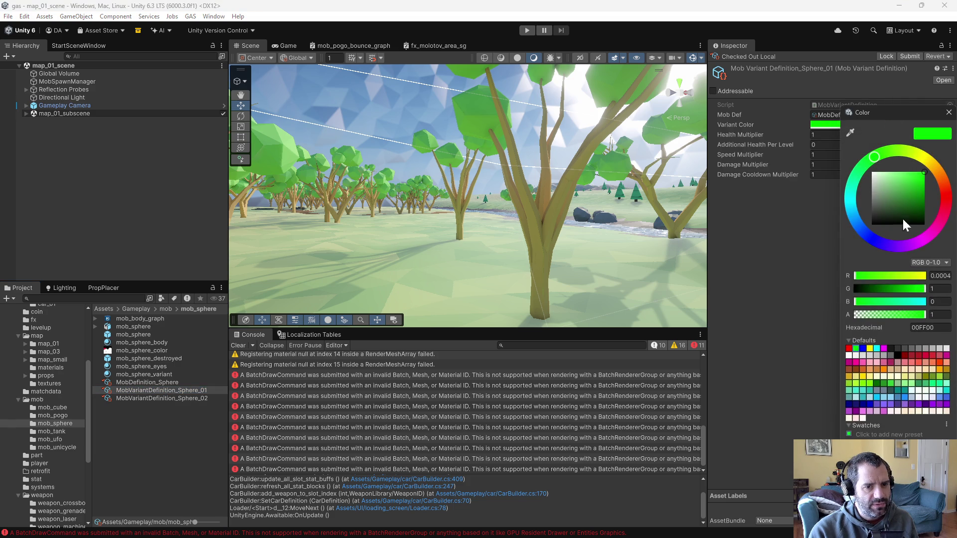
Set MobVariantDefinition_Cube_01's Variant Color to 00FF00, matching the sphere variant's green
left_click(937, 328)
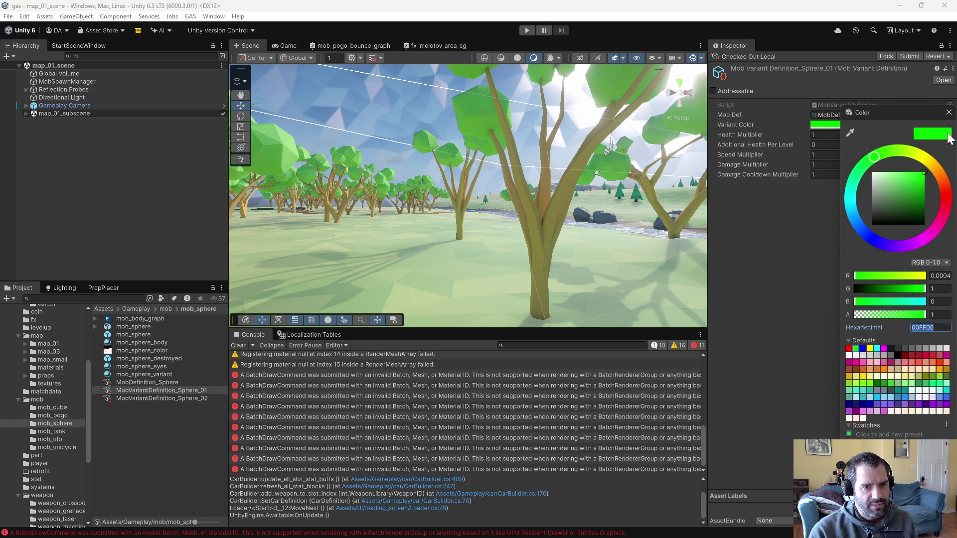
left_click(948, 113)
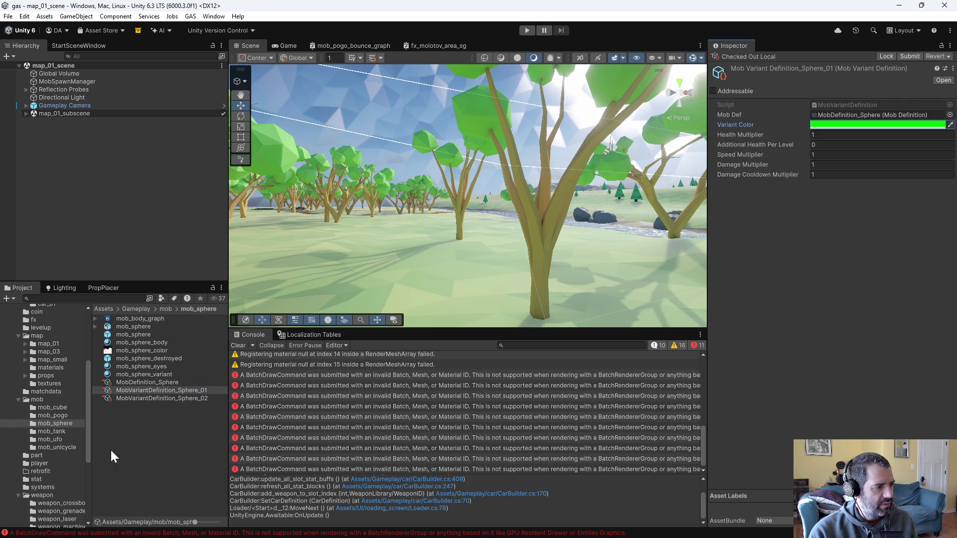
left_click(58, 409)
left_click(198, 350)
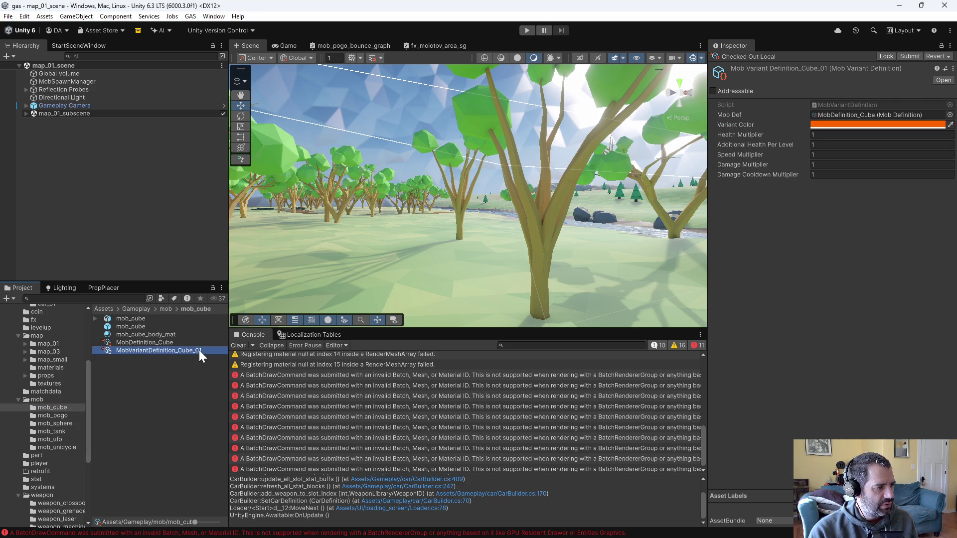
left_click(843, 125)
type("00FF00")
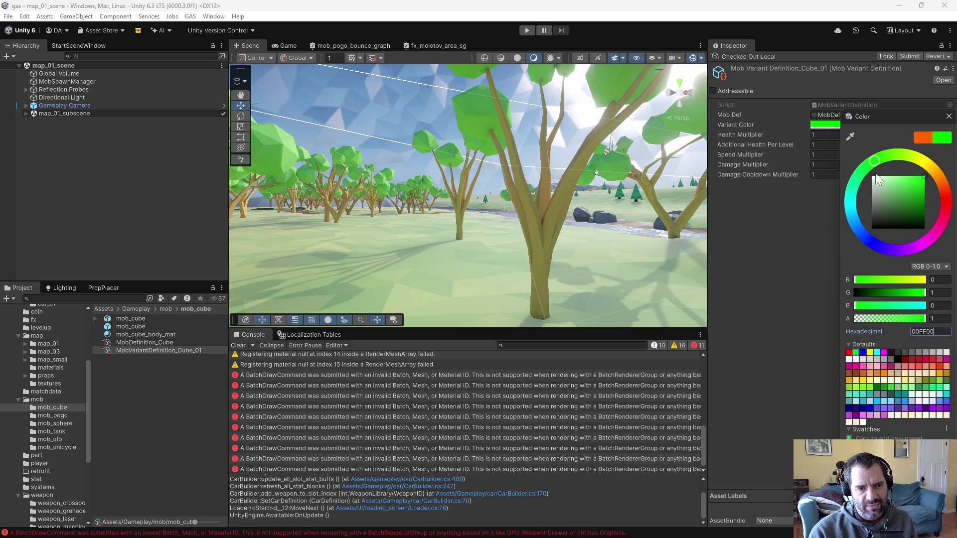
left_click(949, 116)
left_click(865, 201)
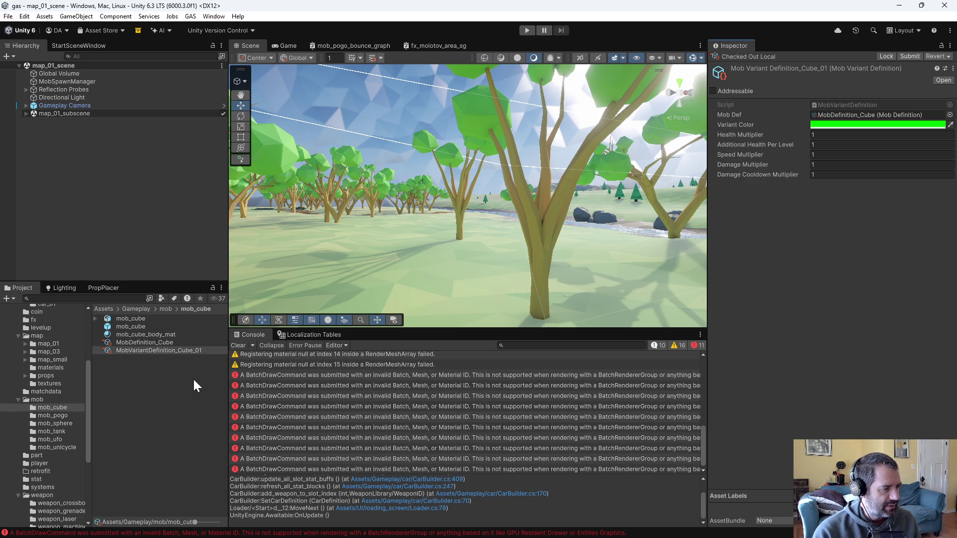
Recheck the Cube_01 variant and MobDefinition_Cube, then select MobSpawnManager
left_click(170, 386)
left_click(179, 353)
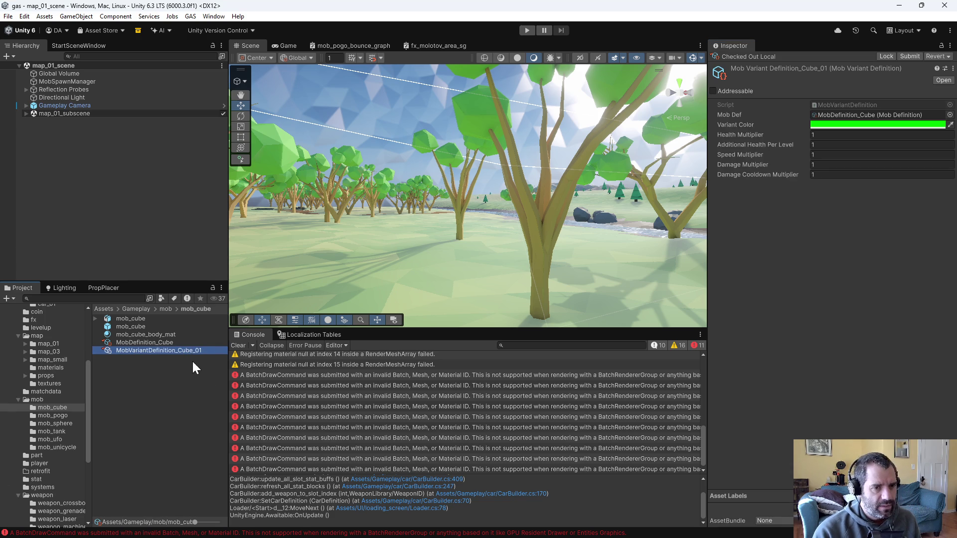
left_click(140, 343)
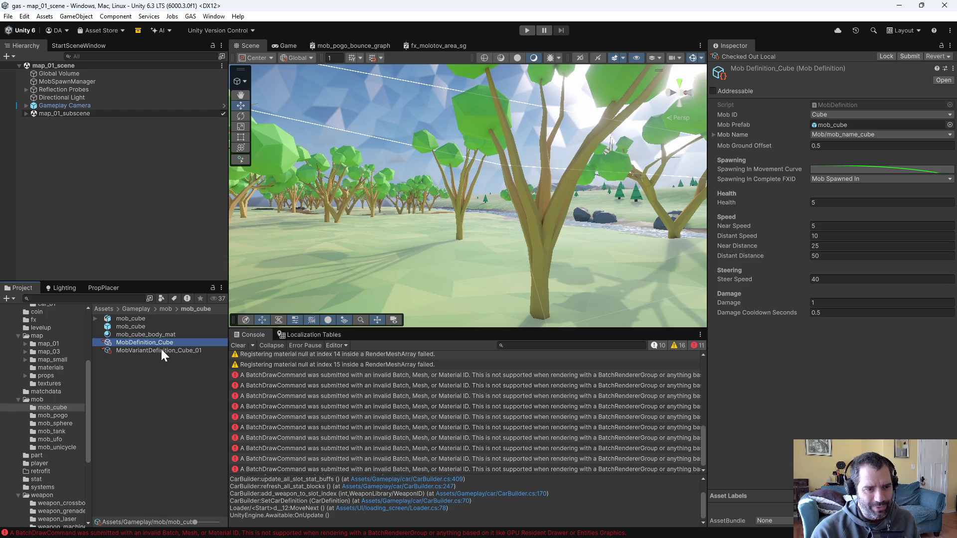
left_click(163, 350)
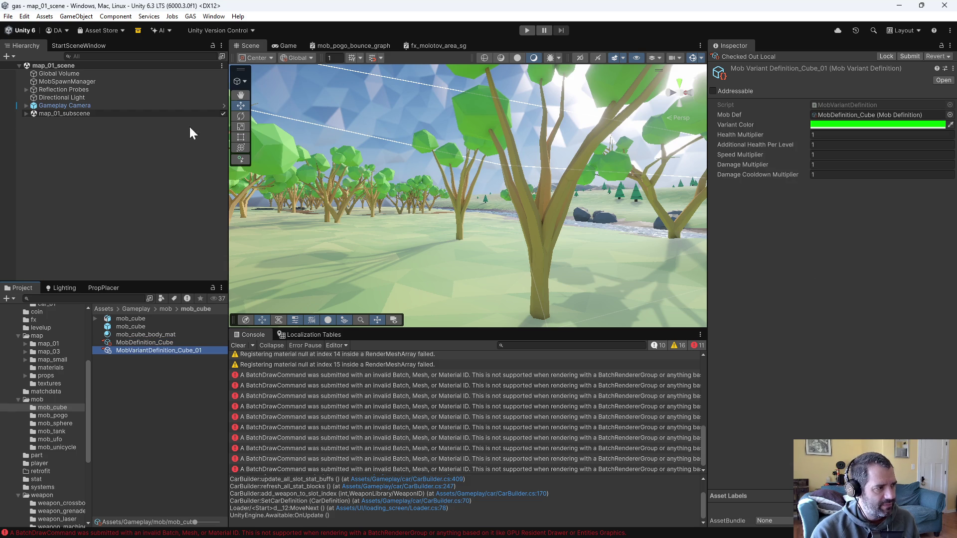
left_click(74, 81)
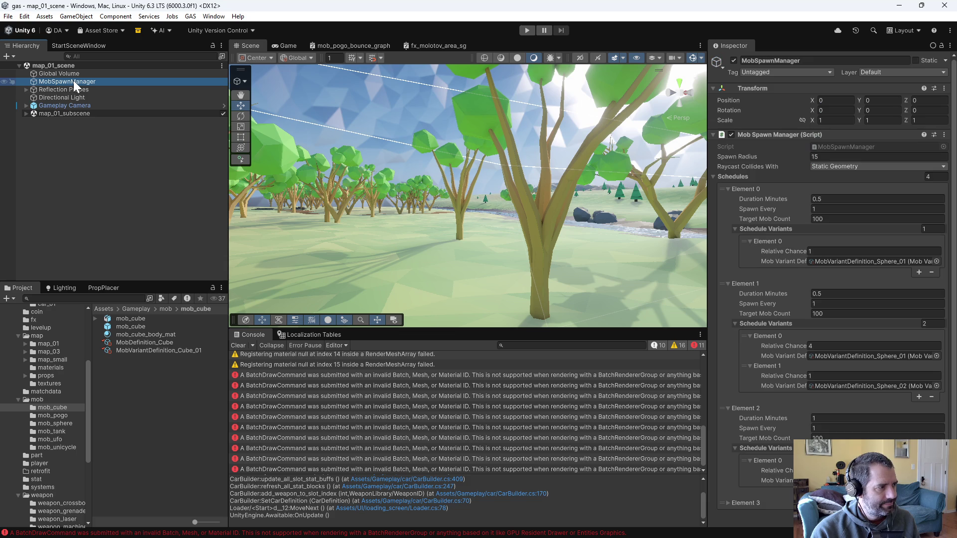
Assign MobVariantDefinition_UFO_01 as the variant in schedule Element 3
scroll(753, 450, "down", 2)
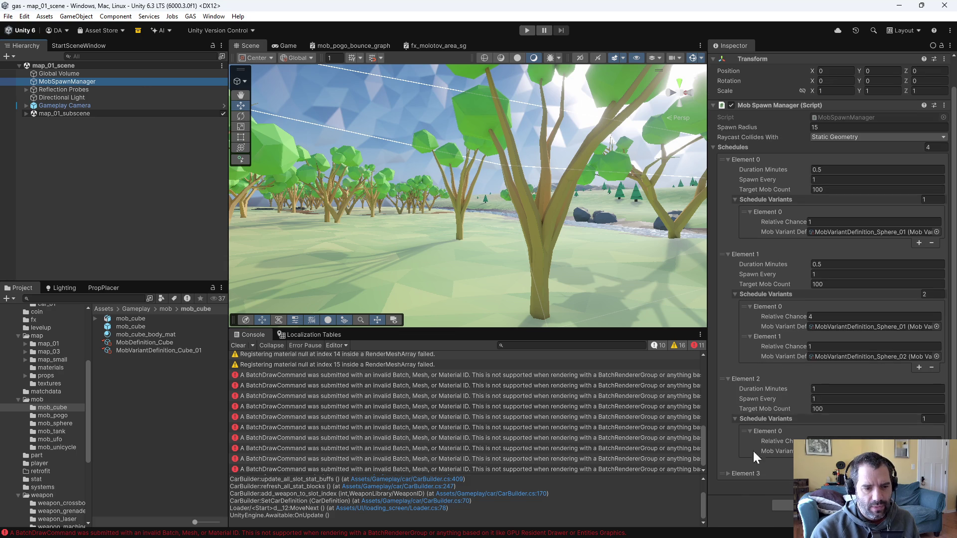
left_click(726, 470)
left_click(729, 473)
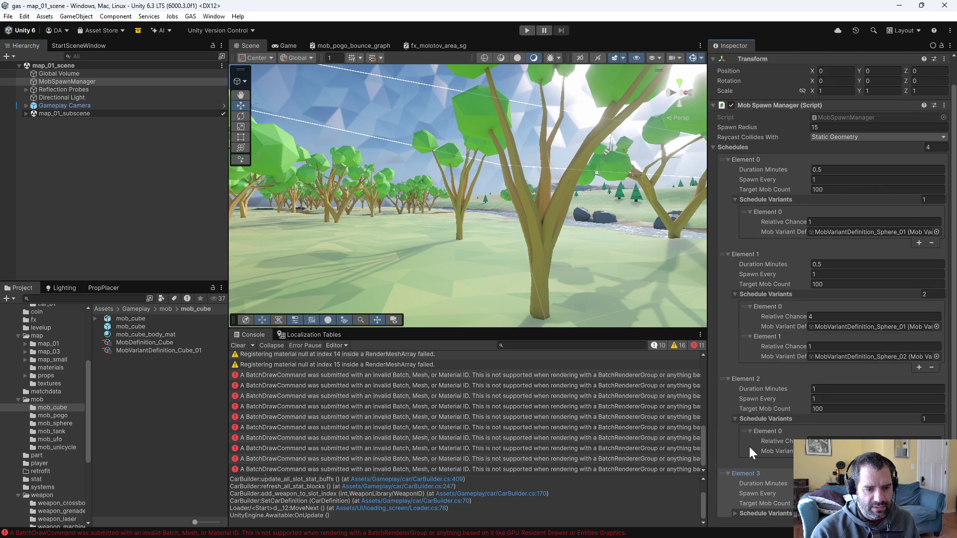
scroll(738, 459, "down", 2)
left_click(735, 473)
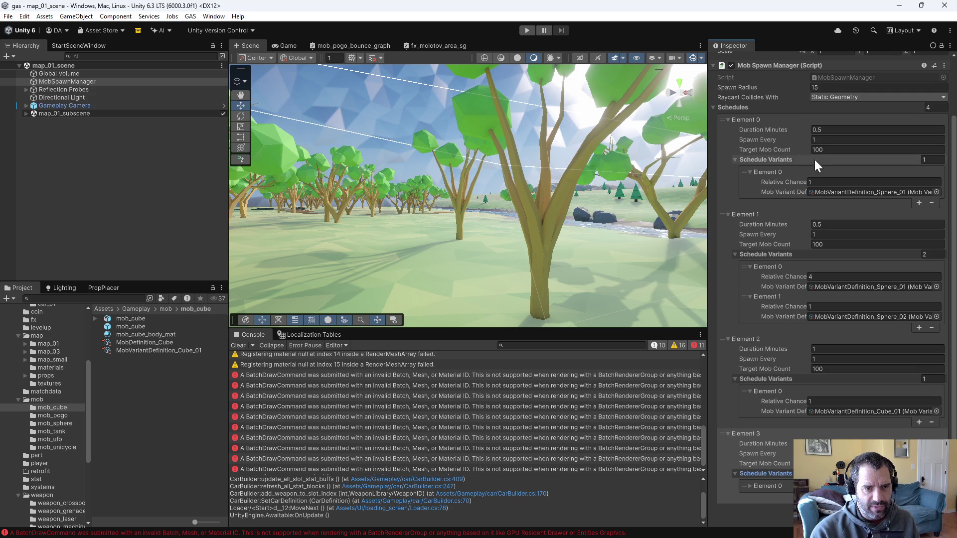
scroll(774, 435, "down", 1)
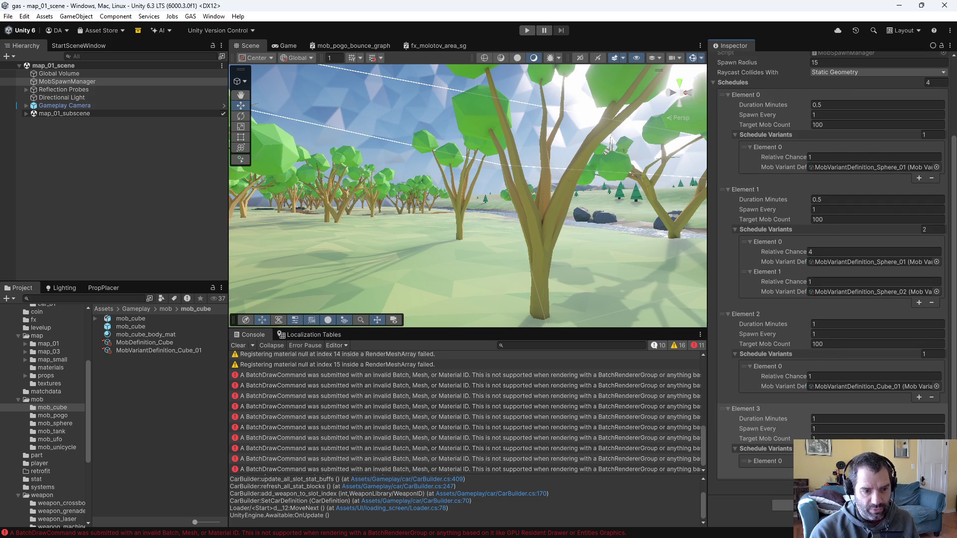
left_click(750, 459)
scroll(778, 446, "down", 1)
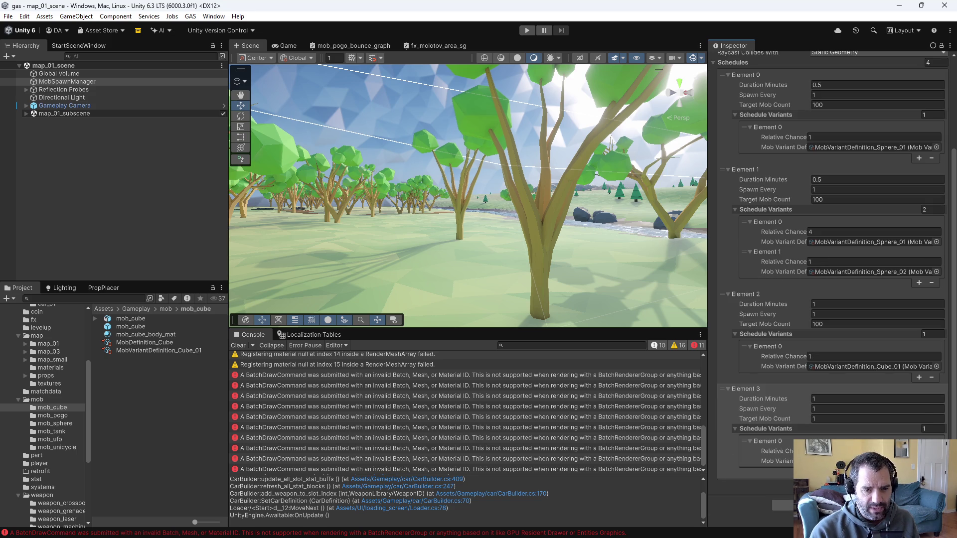
left_click(937, 461)
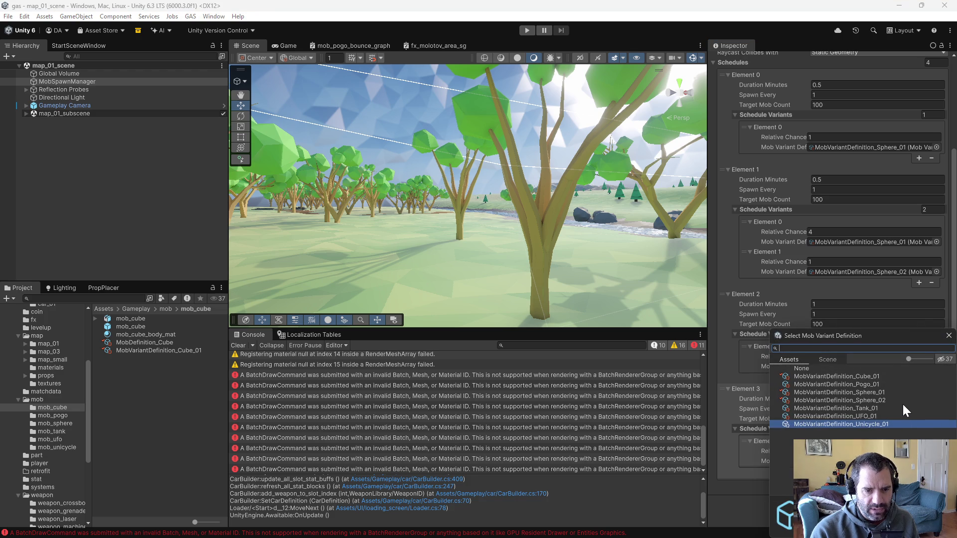
left_click(851, 417)
double_click(852, 416)
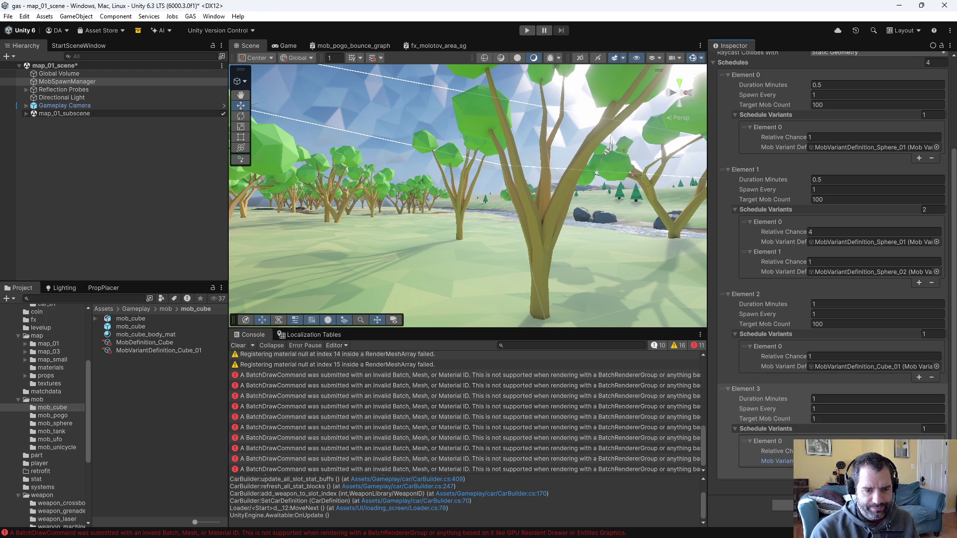
Give Element 3 a Target Mob Count of 100 and Spawn Every 0.8, then add a schedule
left_click(878, 419)
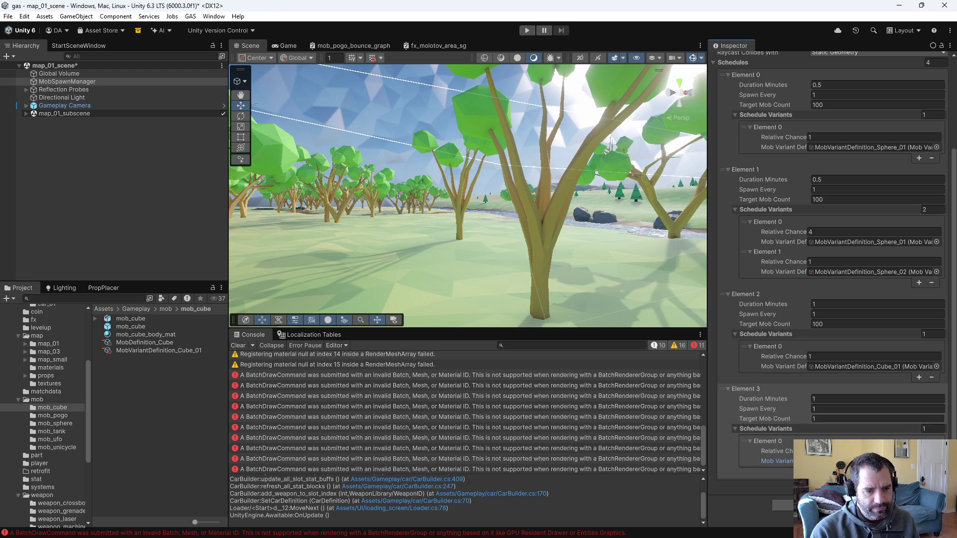
type("100")
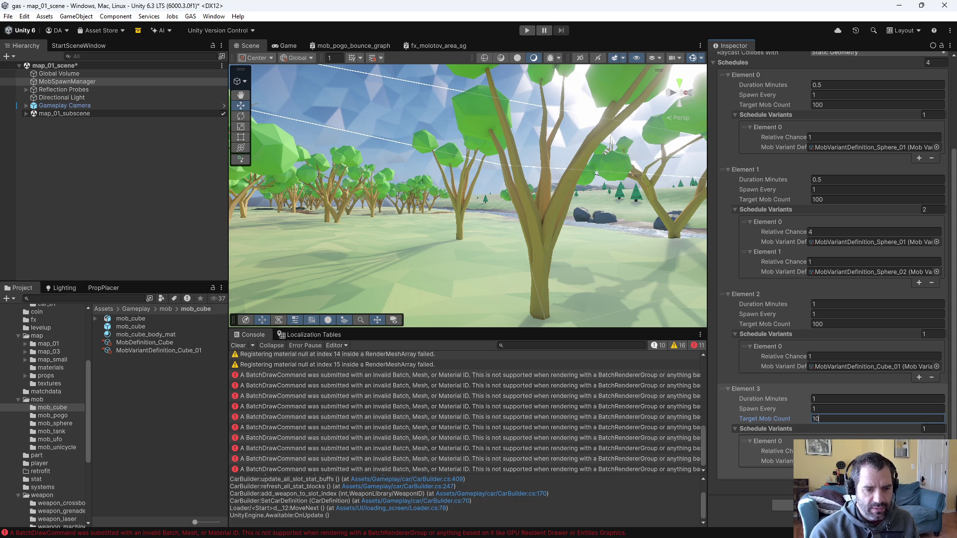
left_click(852, 409)
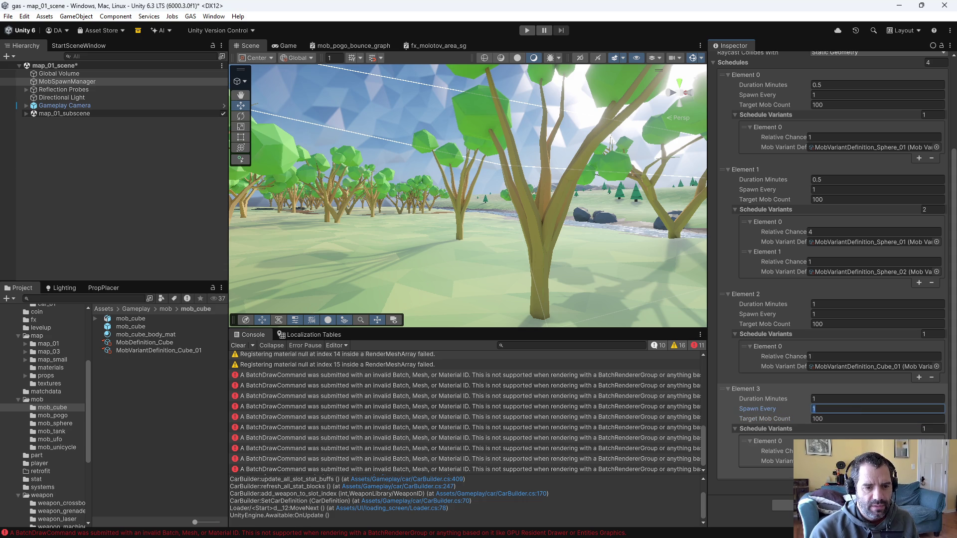
type("0")
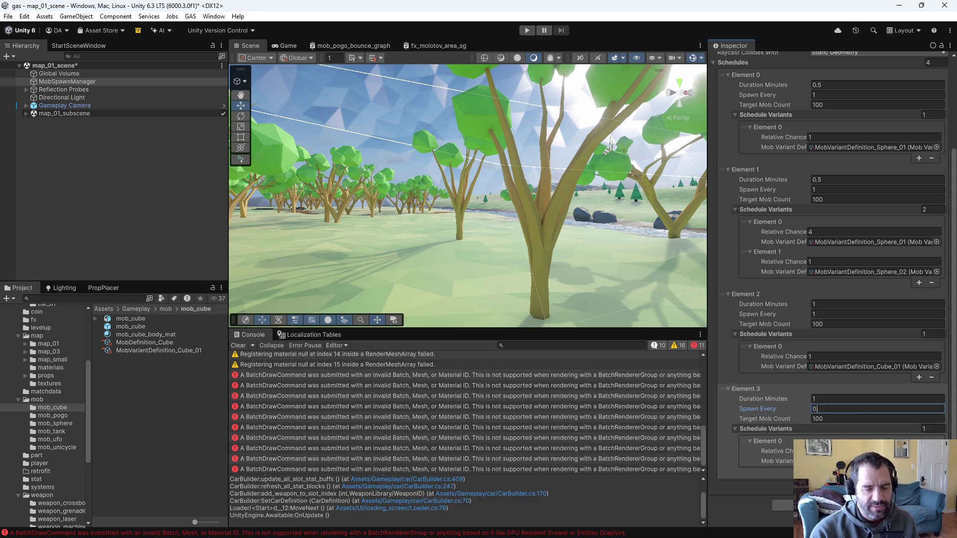
type(".8")
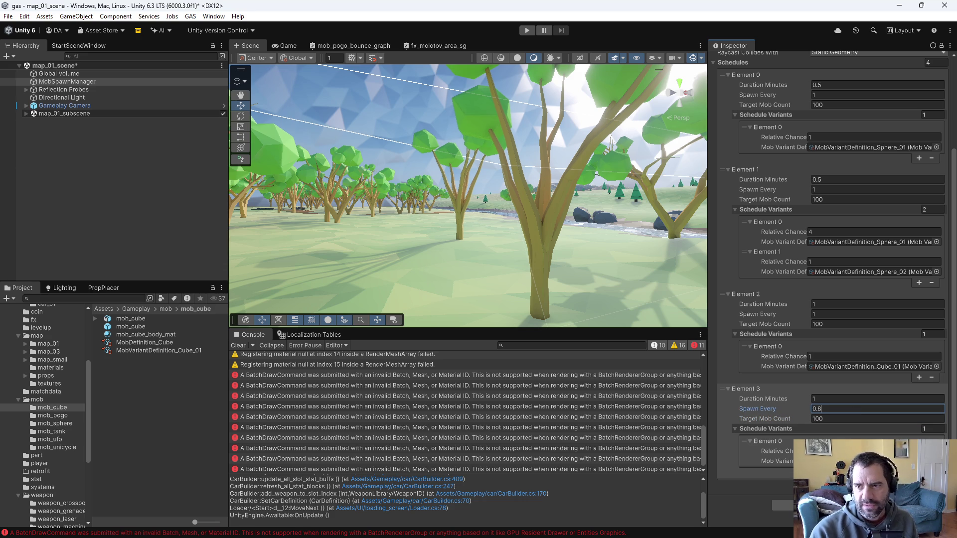
key("Return")
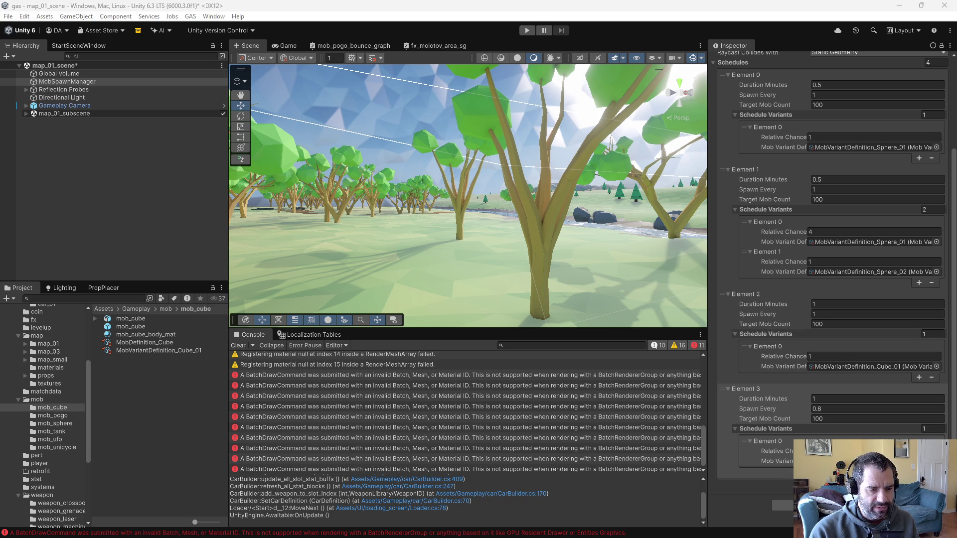
left_click(920, 481)
Expand the new Element 4's Schedule Variants and its Element 0 entry
scroll(738, 474, "down", 2)
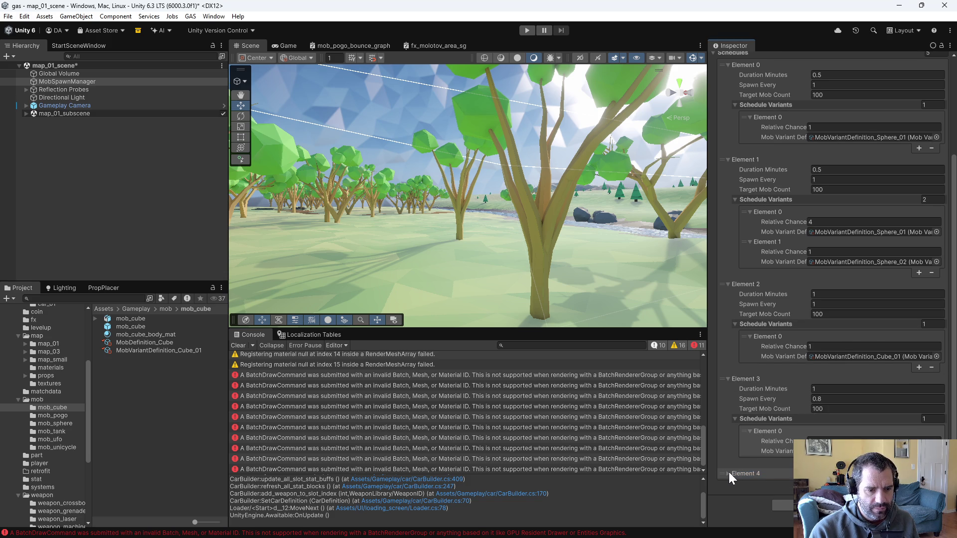
left_click(738, 473)
scroll(738, 473, "down", 1)
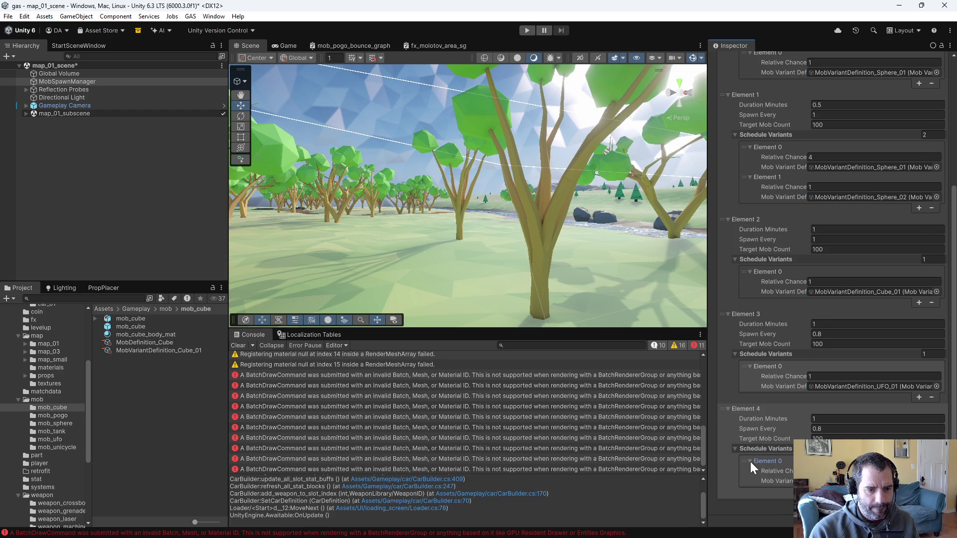
left_click(750, 462)
scroll(756, 467, "down", 1)
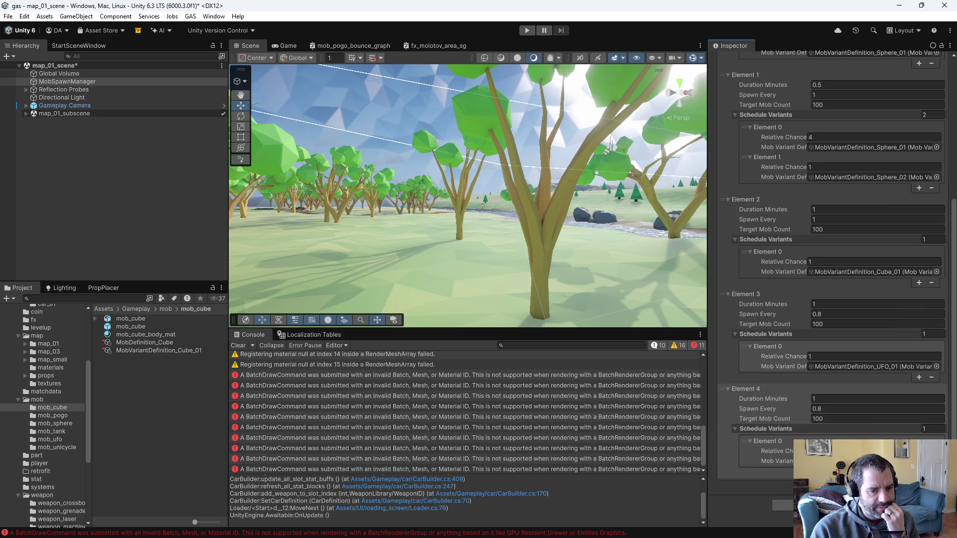
Check out MobDefinition_UFO and MobVariantDefinition_UFO_01 for editing
left_click(59, 440)
left_click(133, 343)
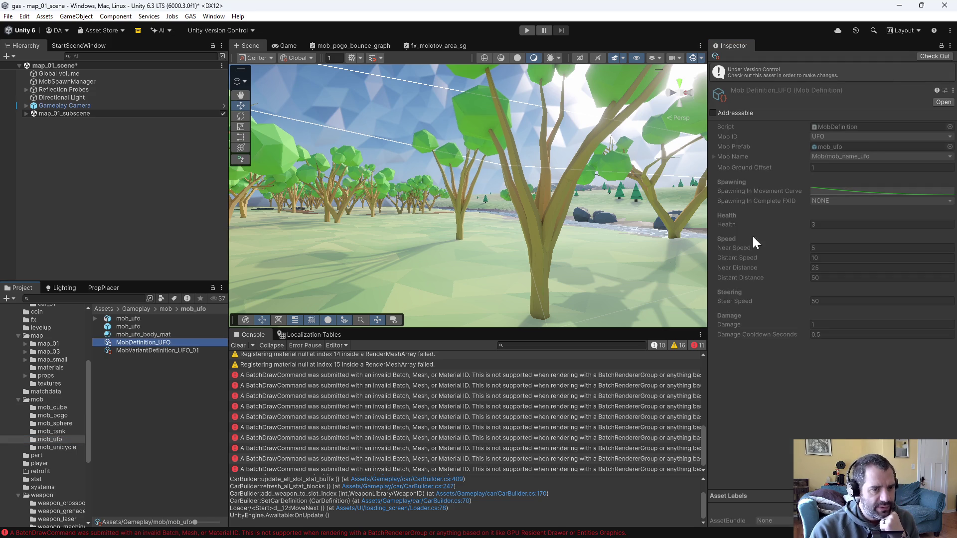
left_click(935, 56)
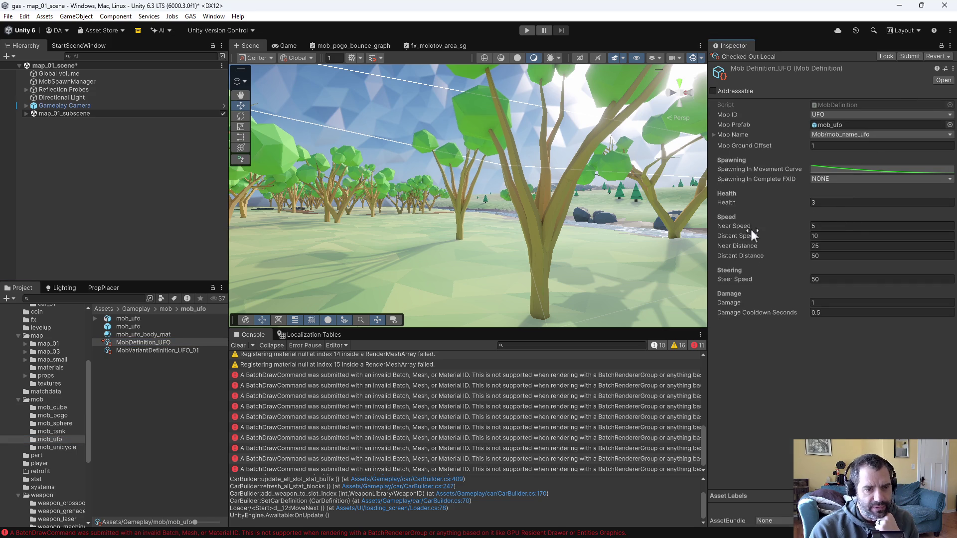
left_click(157, 350)
left_click(925, 57)
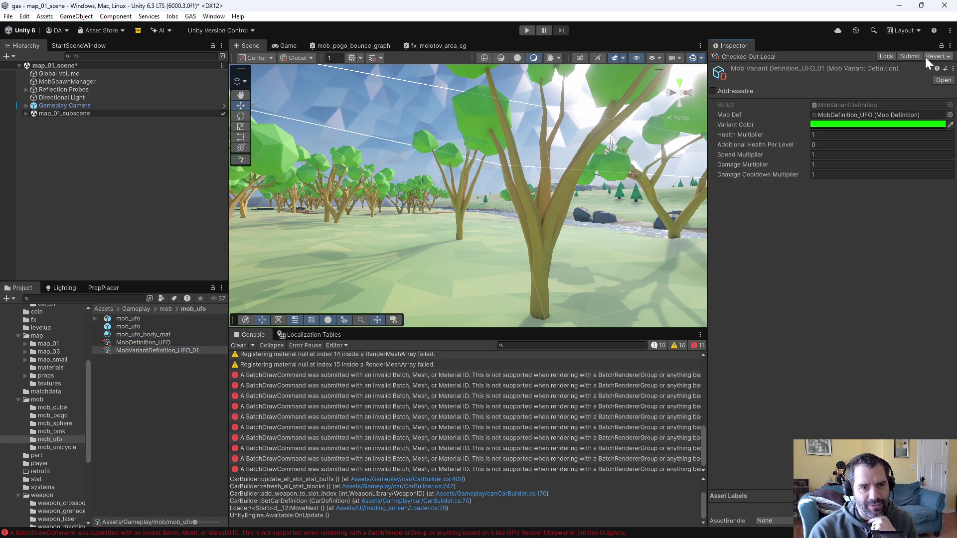
Set the UFO mob's Health to 10 and UFO_01's Additional Health Per Level to 2
left_click(145, 343)
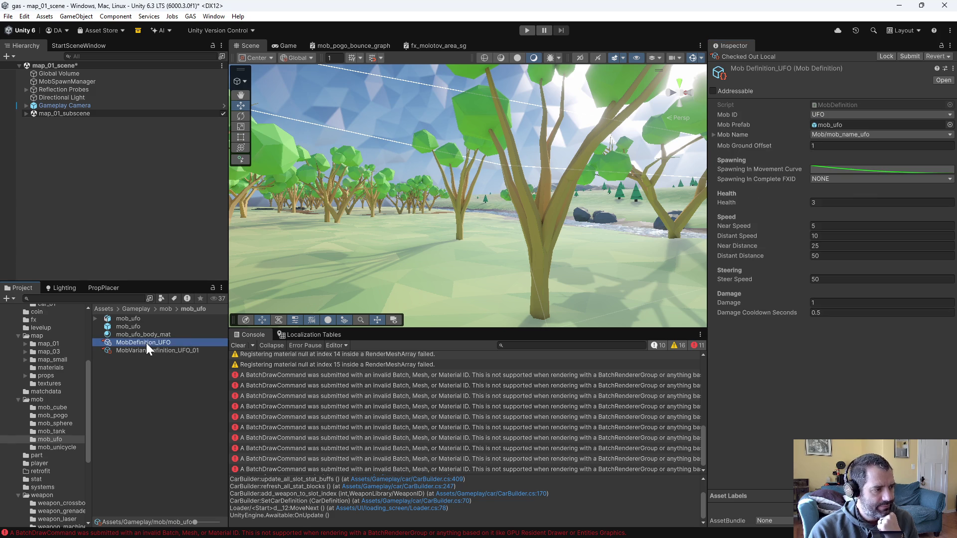
left_click(848, 203)
type("10")
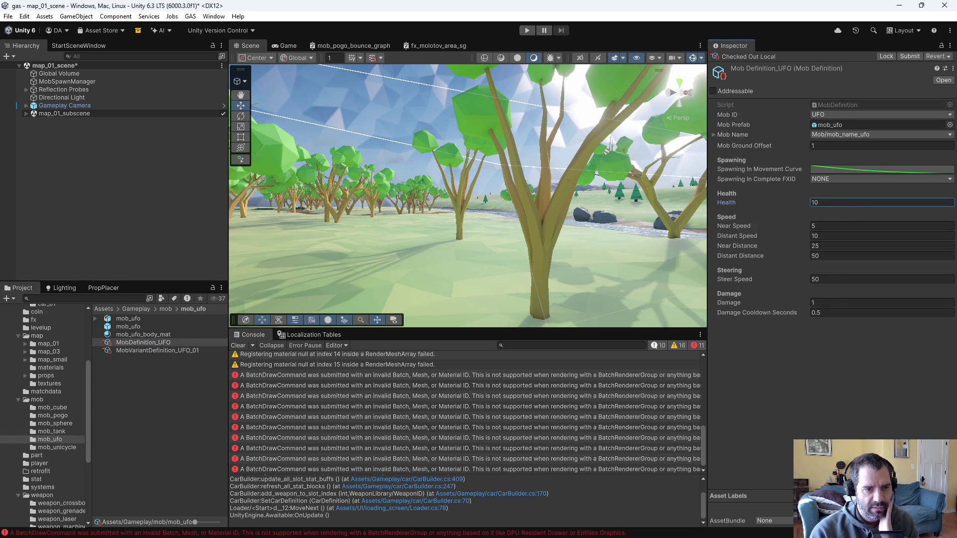
left_click(165, 350)
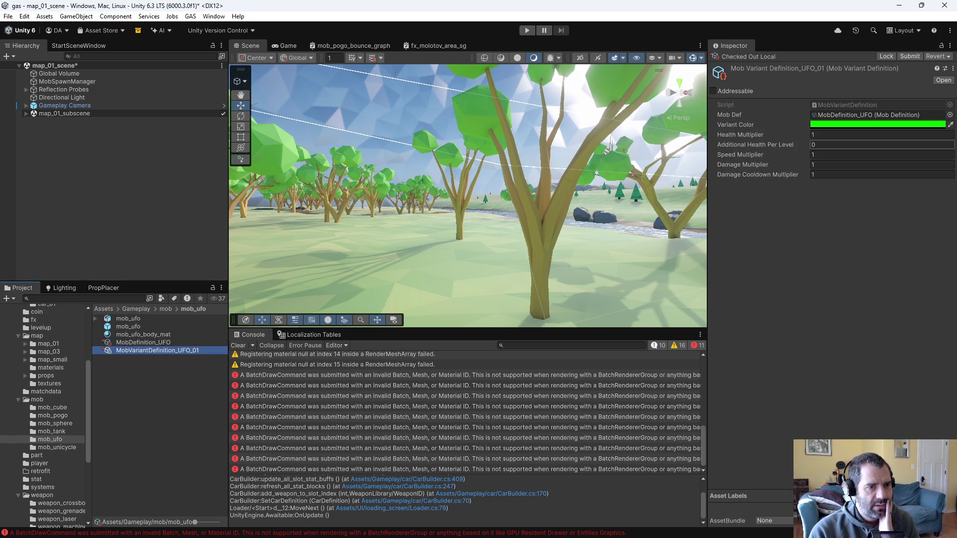
left_click(838, 135)
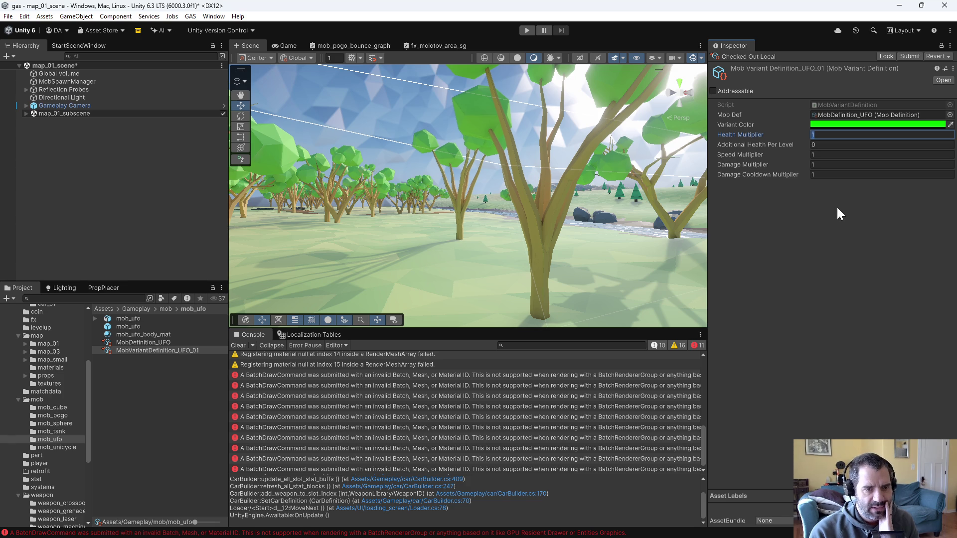
key("Tab")
type("2")
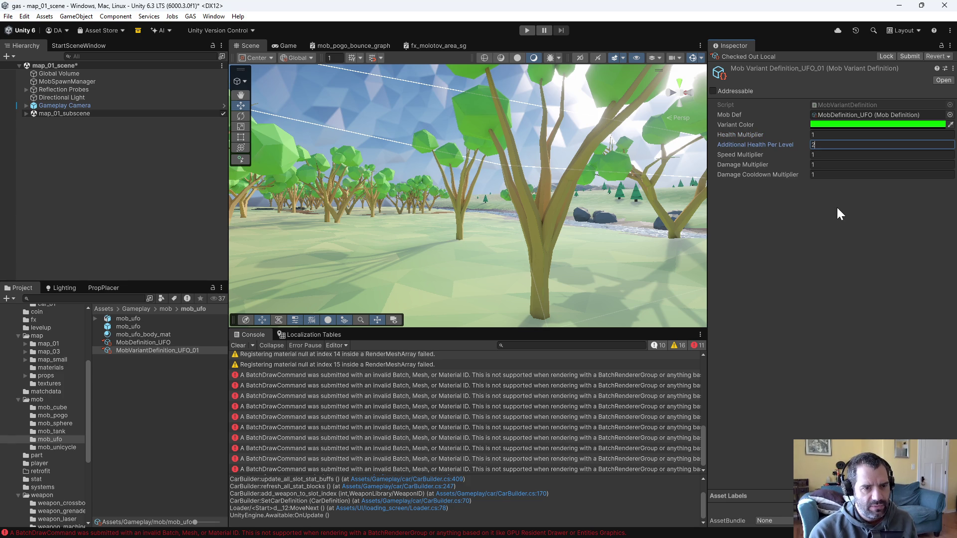
left_click(850, 278)
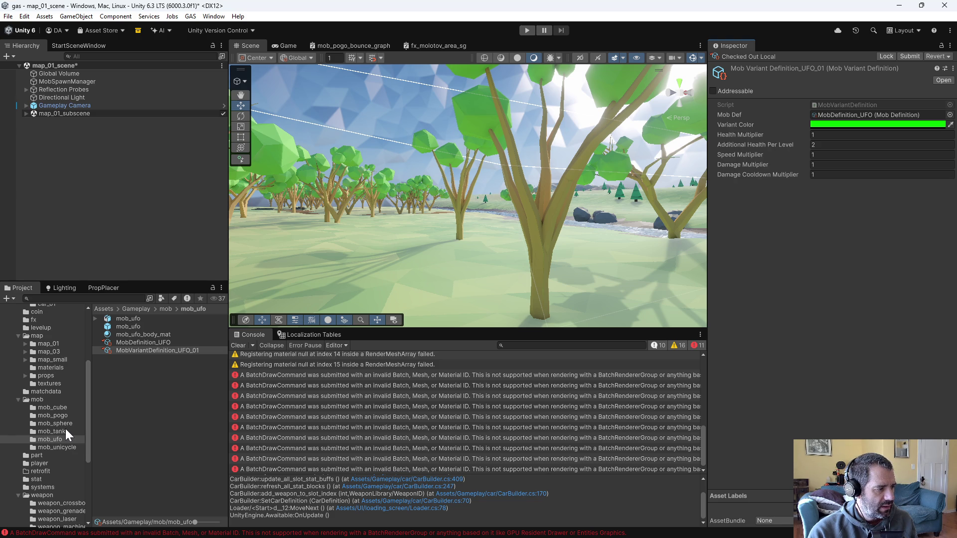
Check out the pogo mob definition and select its Health field
left_click(55, 416)
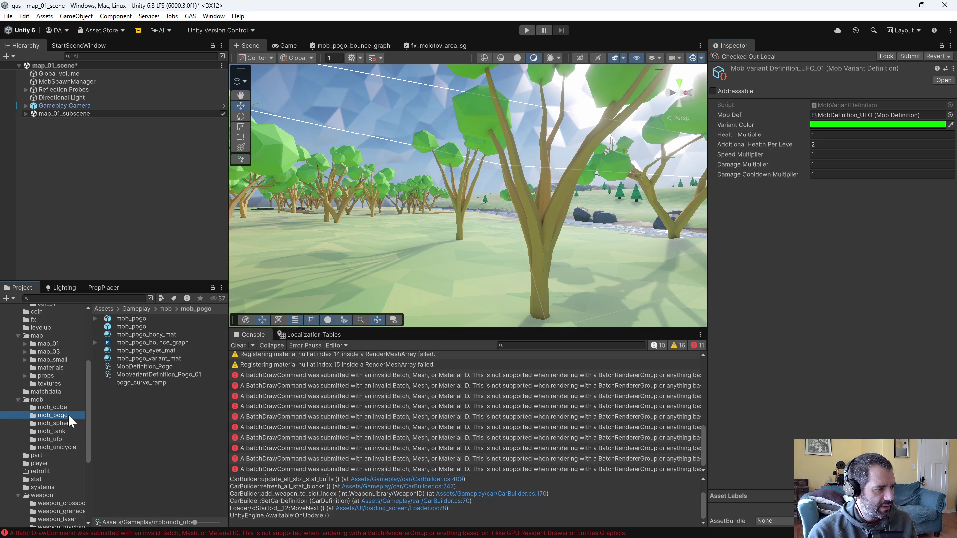
left_click(151, 366)
left_click(945, 57)
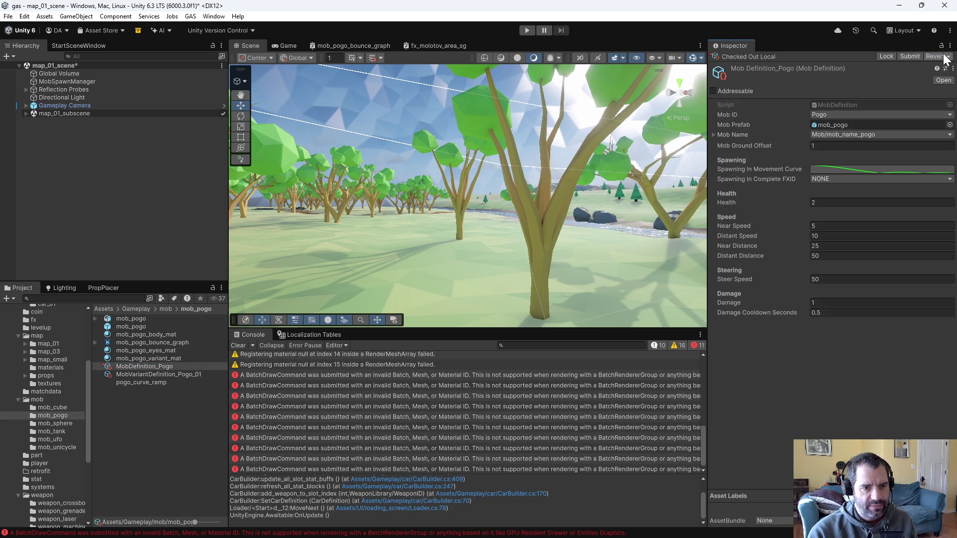
left_click(843, 203)
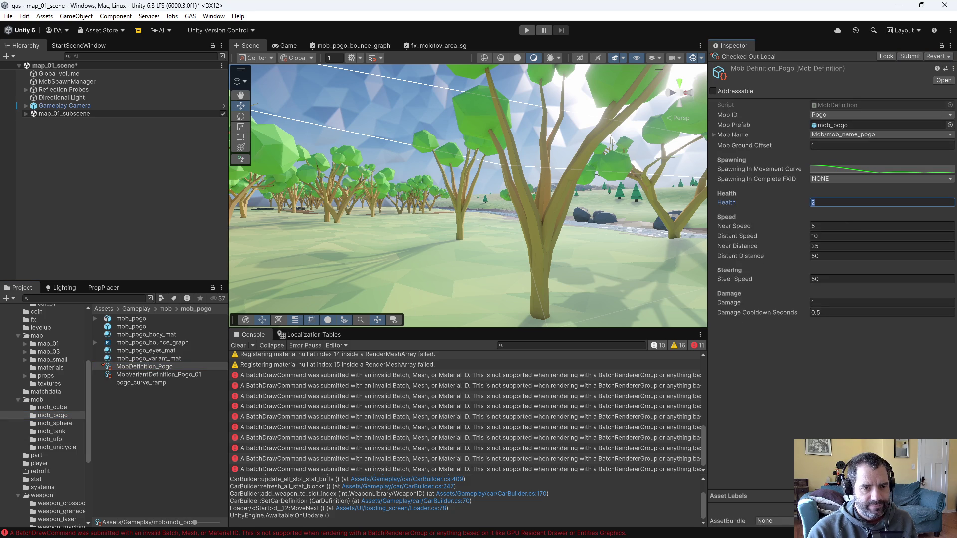
Compare the Sphere_02 speed multiplier with the UFO and cube mob definitions
left_click(64, 424)
left_click(164, 399)
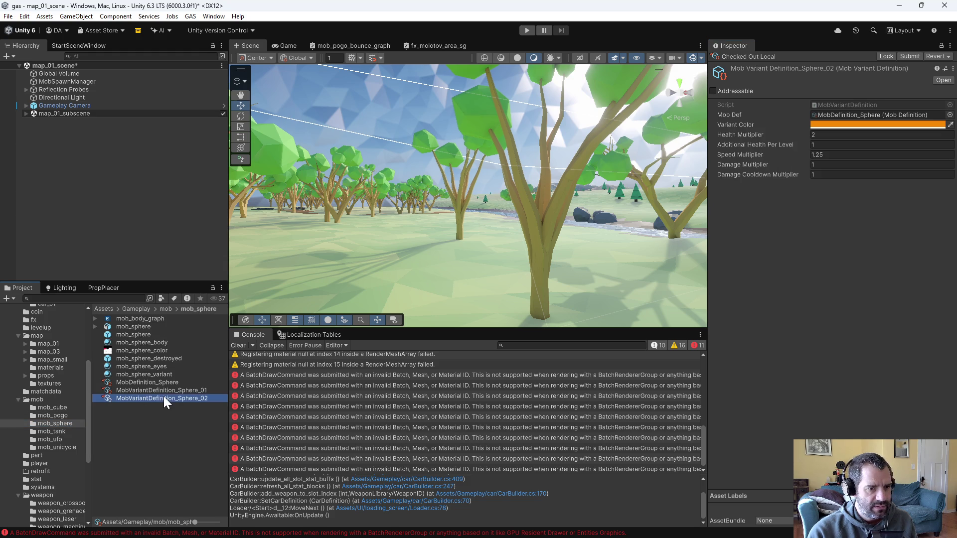
left_click(828, 154)
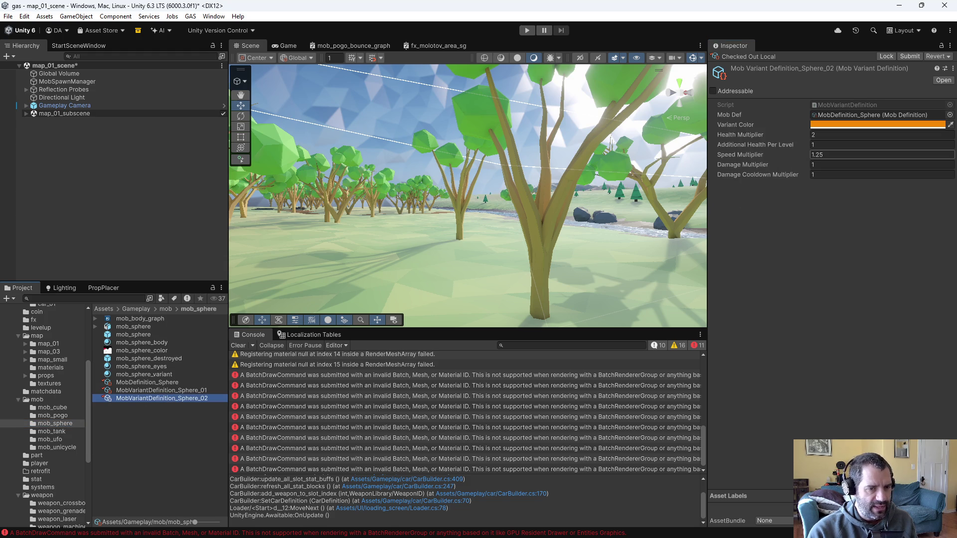
left_click(45, 441)
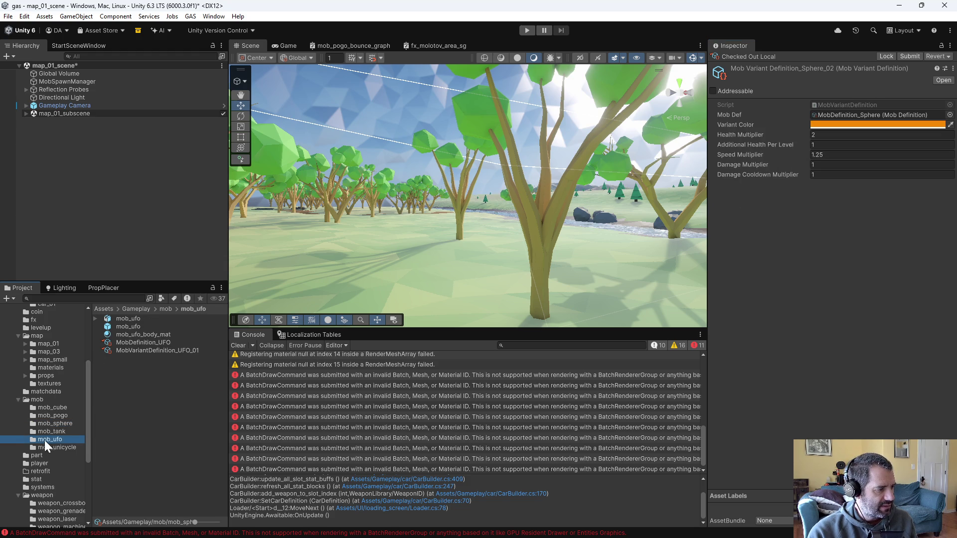
left_click(149, 343)
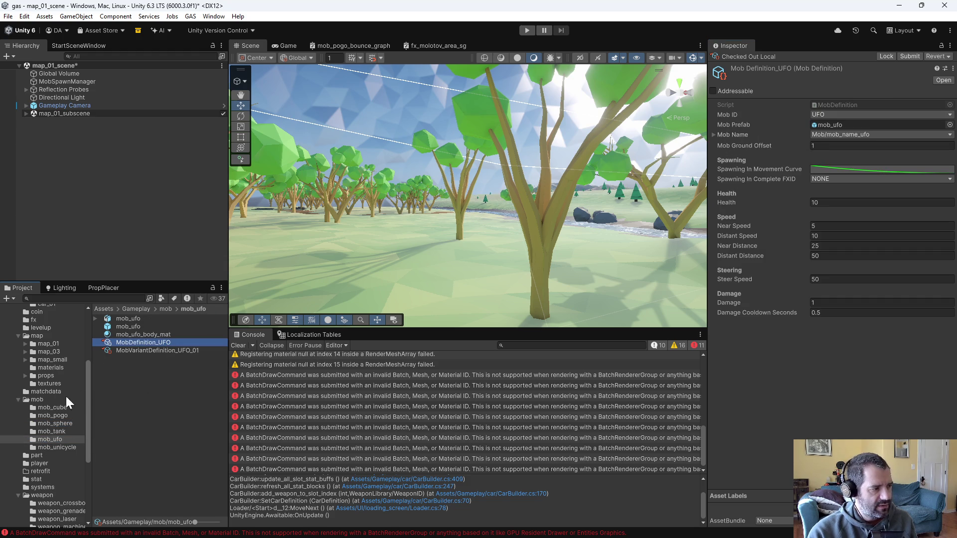
left_click(53, 408)
left_click(139, 336)
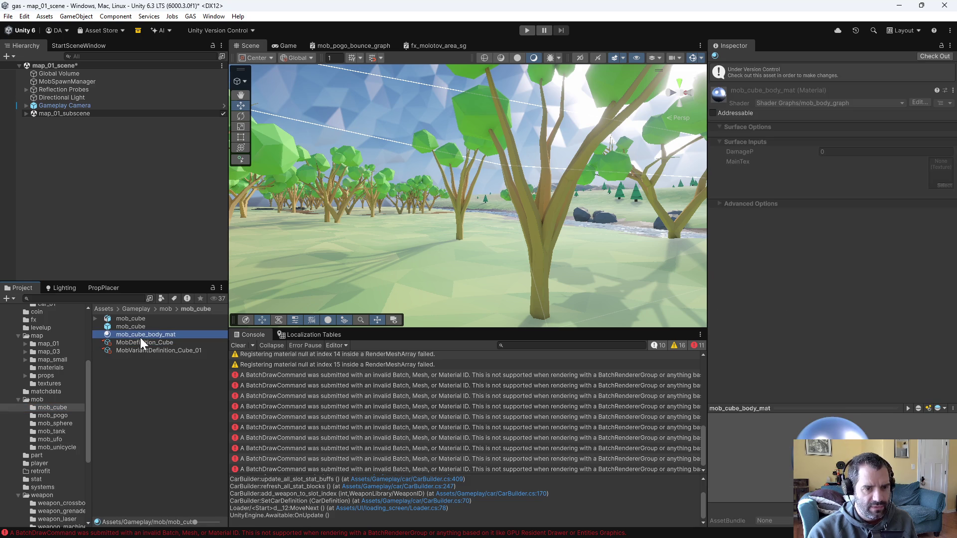
left_click(140, 340)
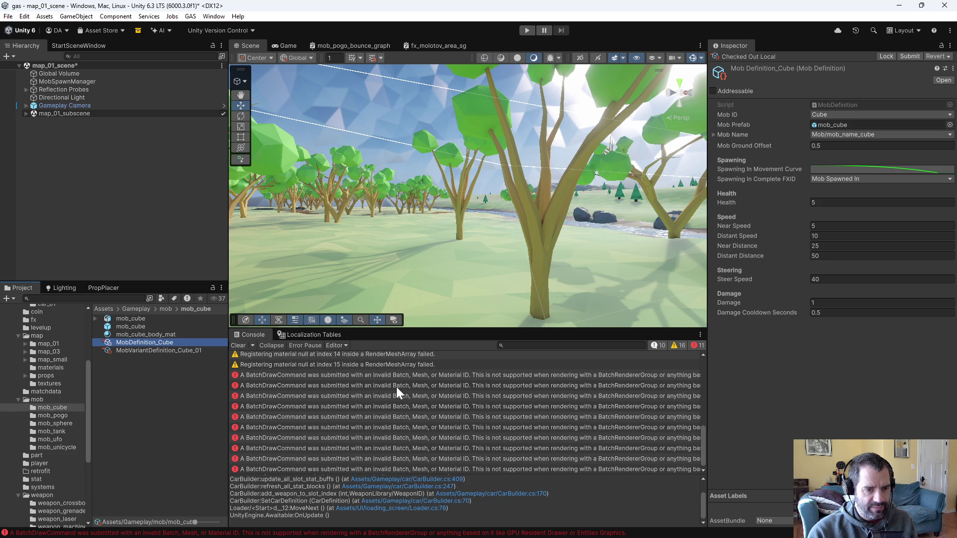
left_click(58, 439)
left_click(164, 343)
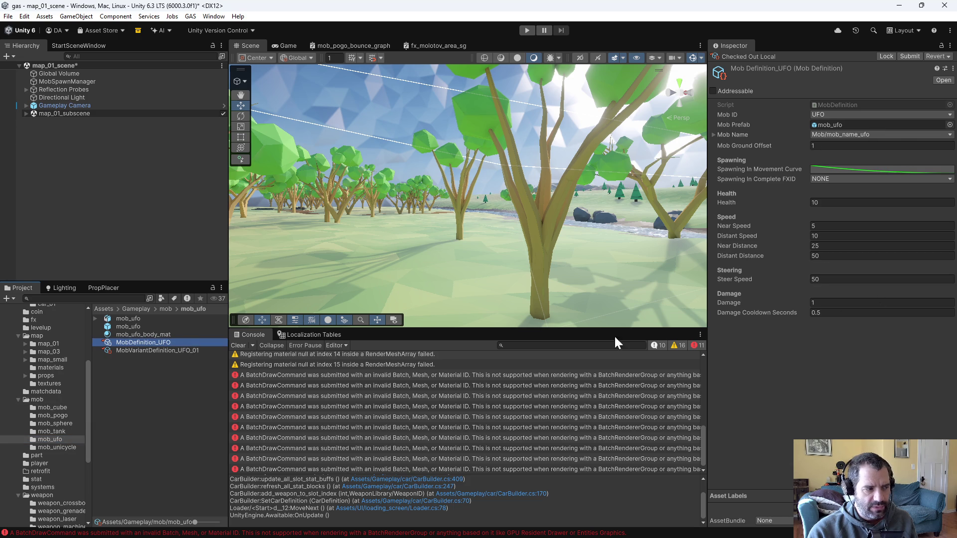
Set the UFO_01 variant's Speed Multiplier to 1.5 and recheck the UFO definition
left_click(828, 227)
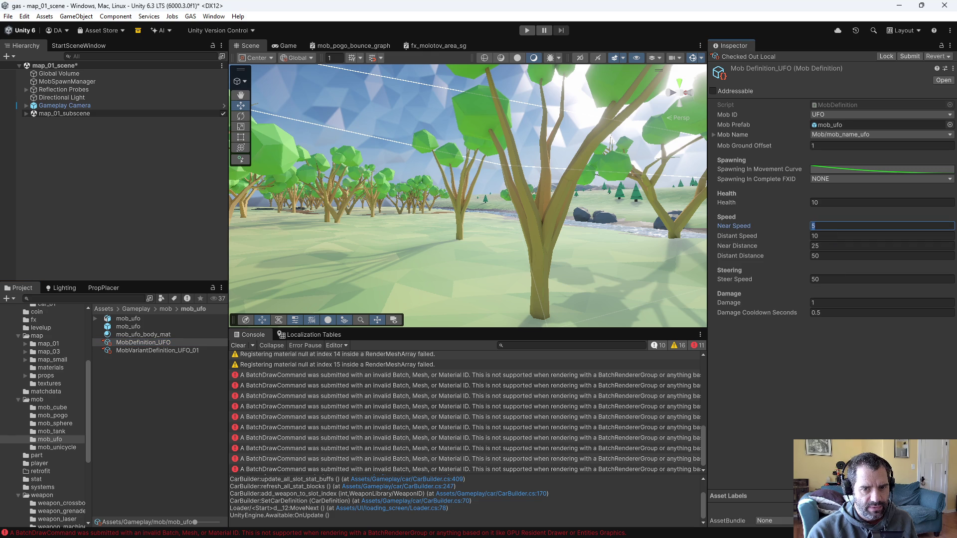
left_click(195, 351)
left_click(882, 155)
type("1.5")
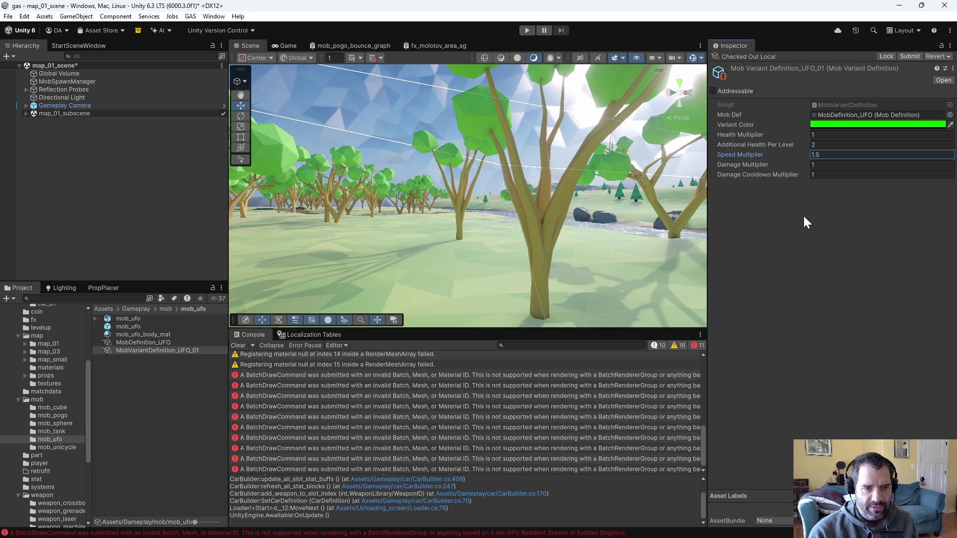
left_click(155, 343)
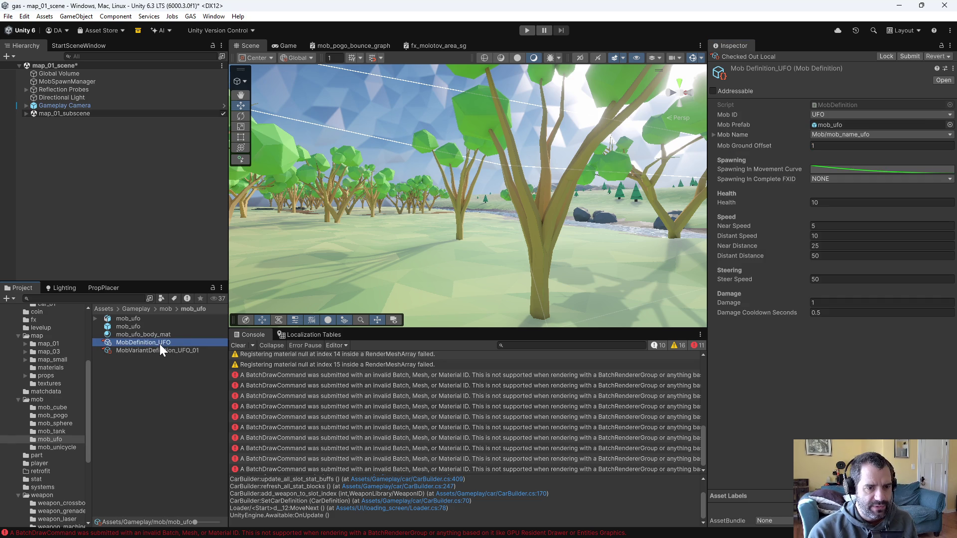
left_click(164, 351)
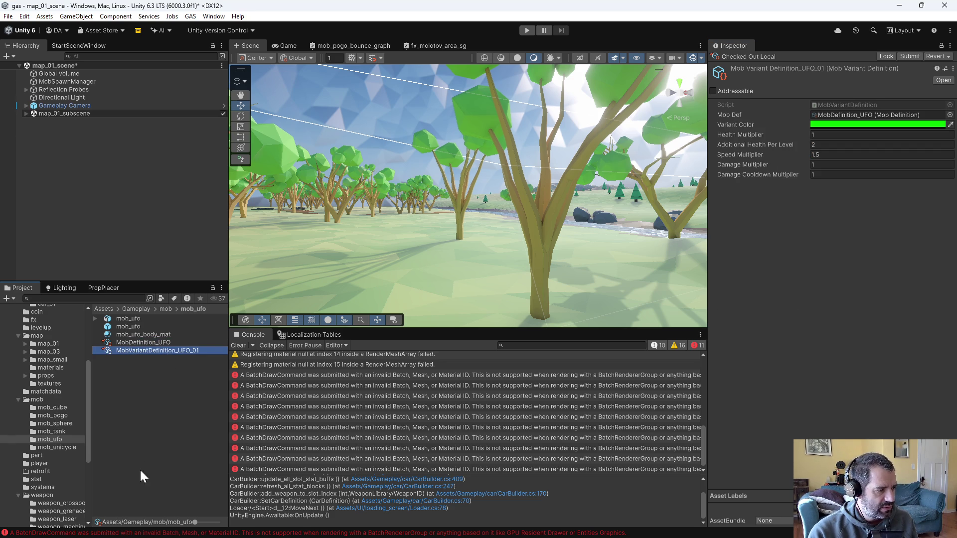
left_click(56, 431)
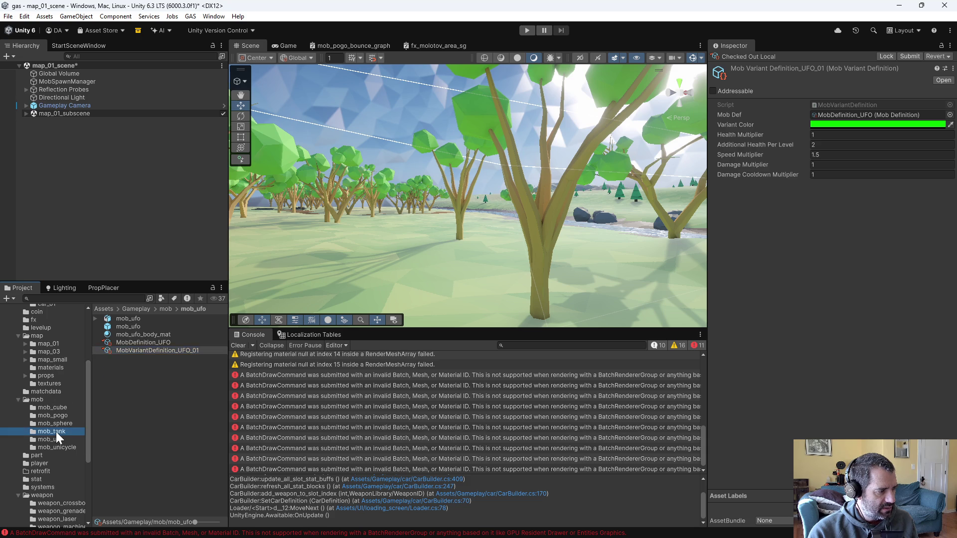
Check out MobDefinition_Tank and set its Health to 20 and Steer Speed to 30
left_click(150, 367)
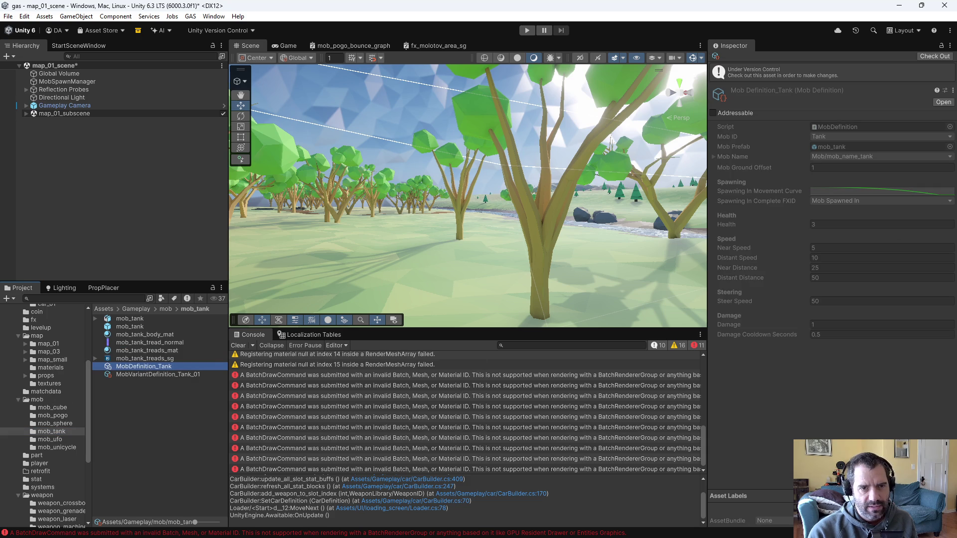
left_click(933, 57)
left_click(828, 202)
type("20")
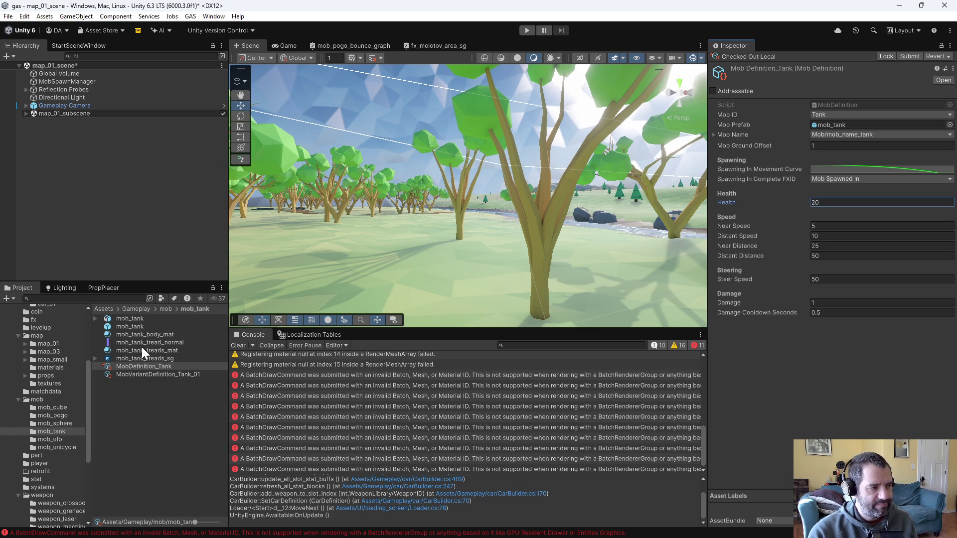
key("Tab")
key("Tab")
key("Tab")
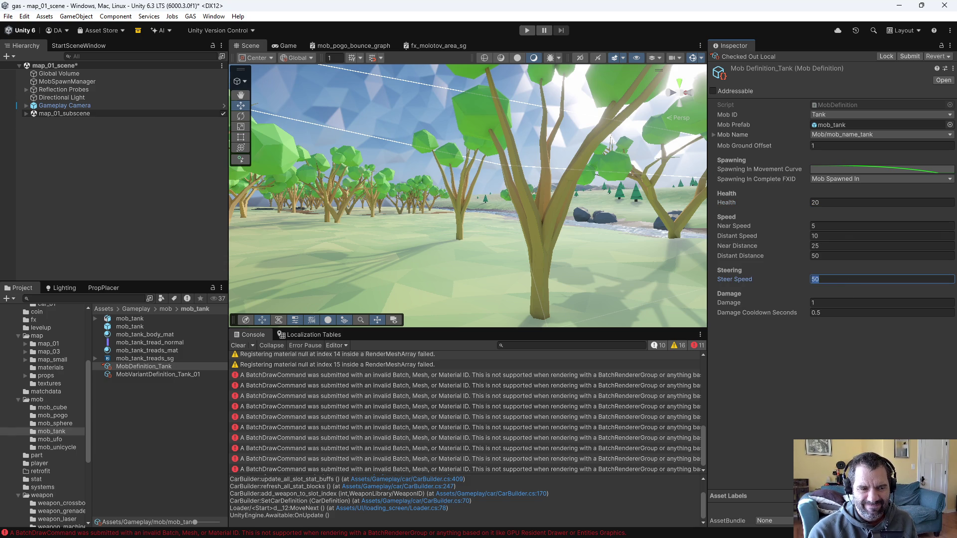
type("30")
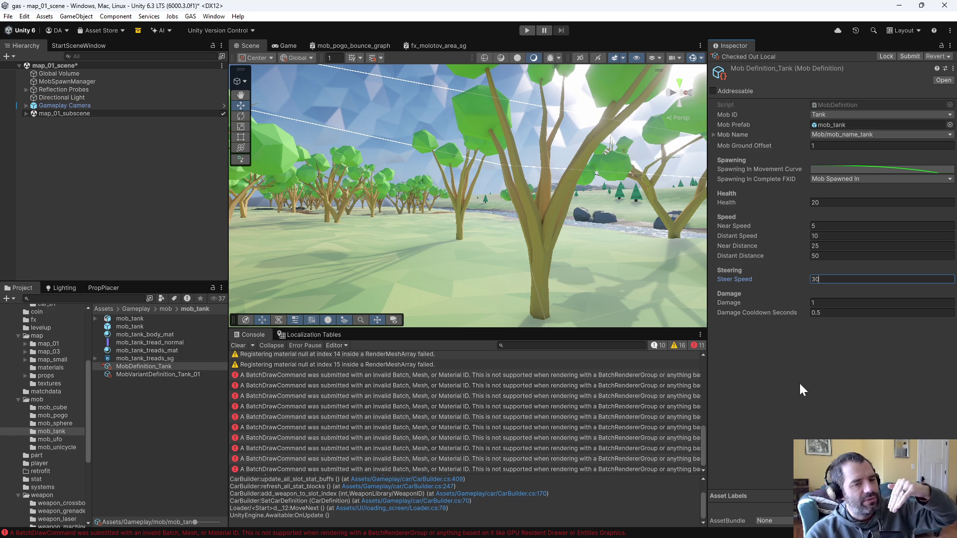
left_click(183, 375)
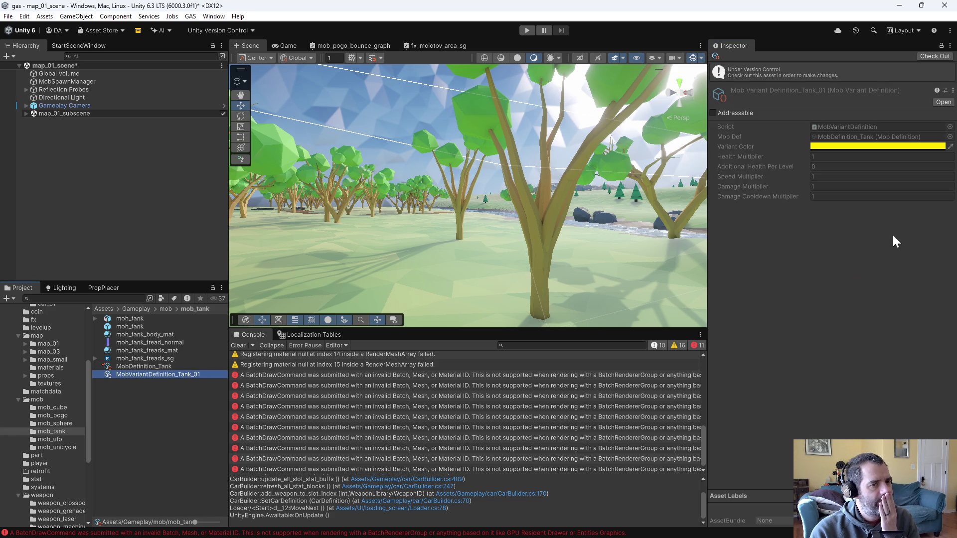
Check out MobVariantDefinition_Tank_01 and set its variant colour to bright green 00FF00
left_click(931, 56)
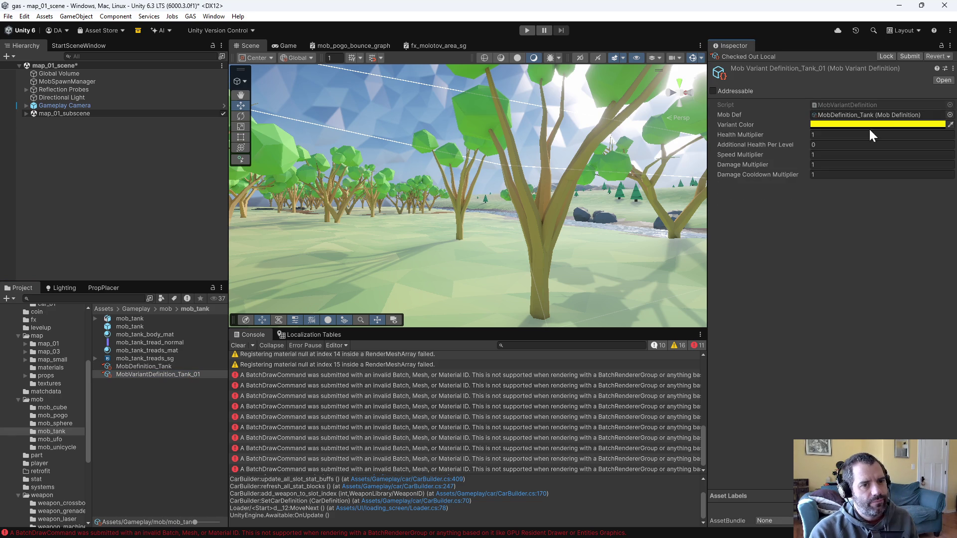
left_click(869, 126)
left_click(930, 332)
type("00FF00")
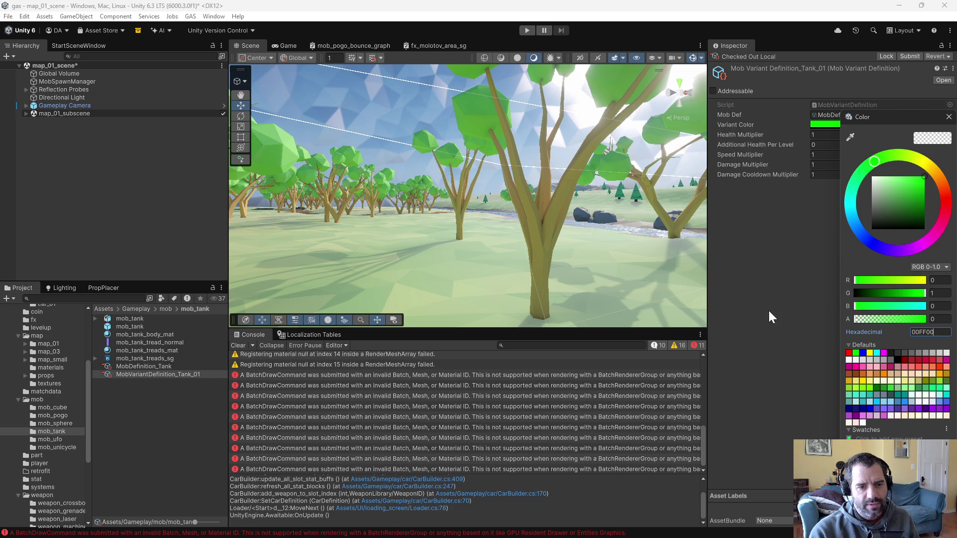
left_click(768, 307)
Set the tank variant's Additional Health Per Level to 3 and Speed Multiplier to 0.8, then save
left_click(848, 135)
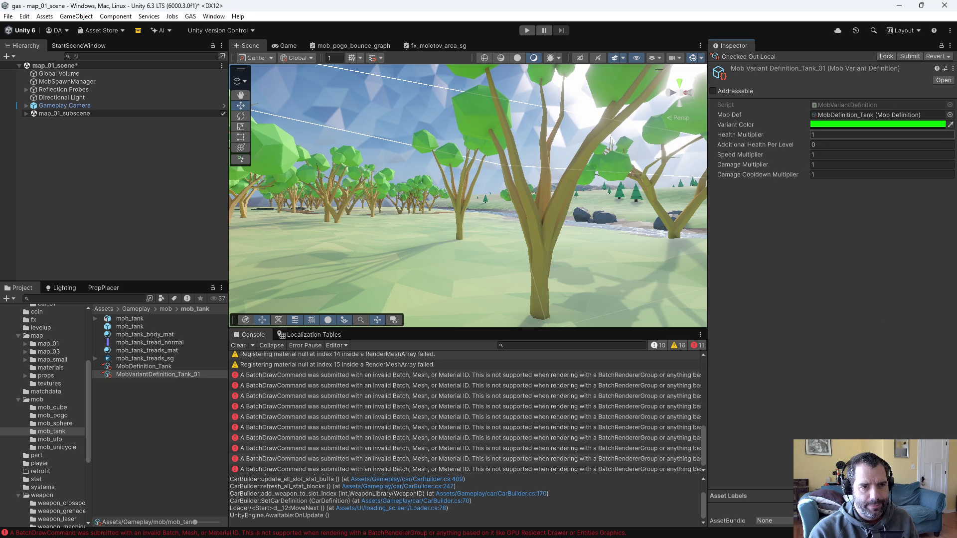
left_click(847, 144)
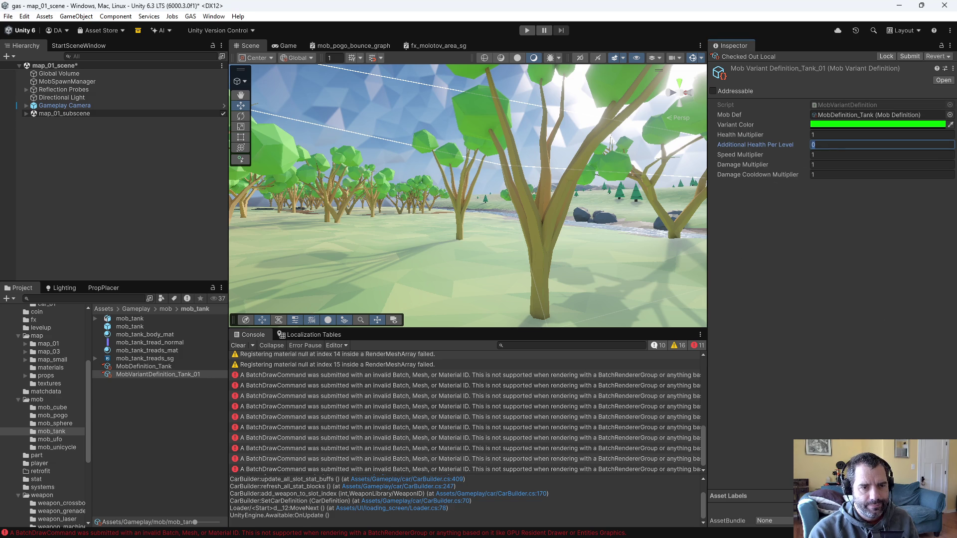
type("3")
key("Tab")
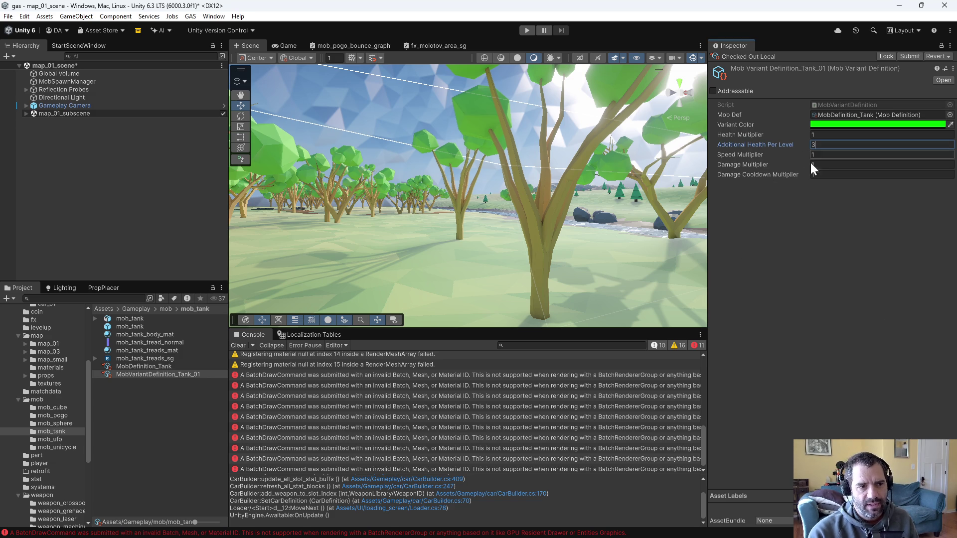
type("0.9")
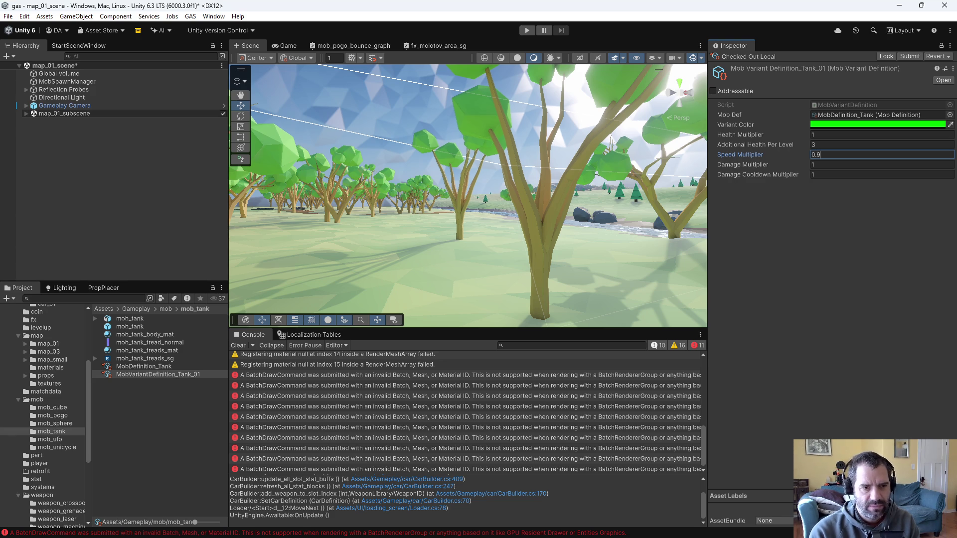
key("BackSpace")
type("8")
key("Return")
key("ctrl+s")
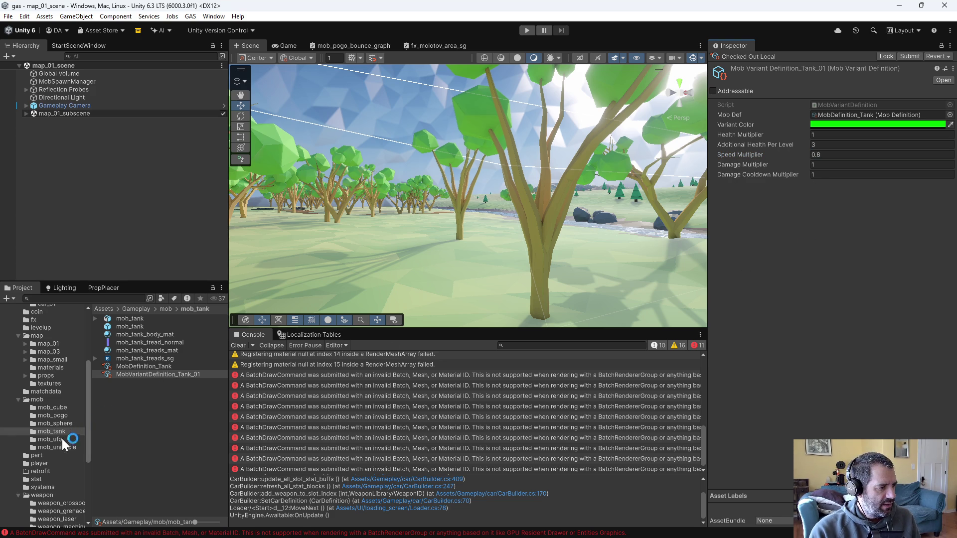
Browse the mob folders and select MobSpawnManager to view its schedules
left_click(57, 440)
left_click(61, 432)
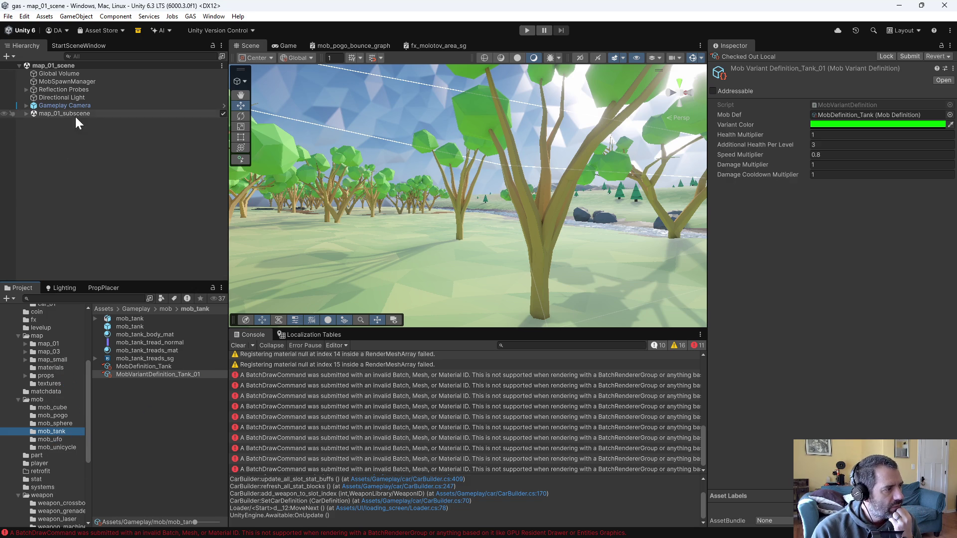
left_click(58, 81)
Set Element 4's schedule to spawn the Tank_01 mob variant
scroll(798, 349, "down", 3)
scroll(832, 420, "down", 5)
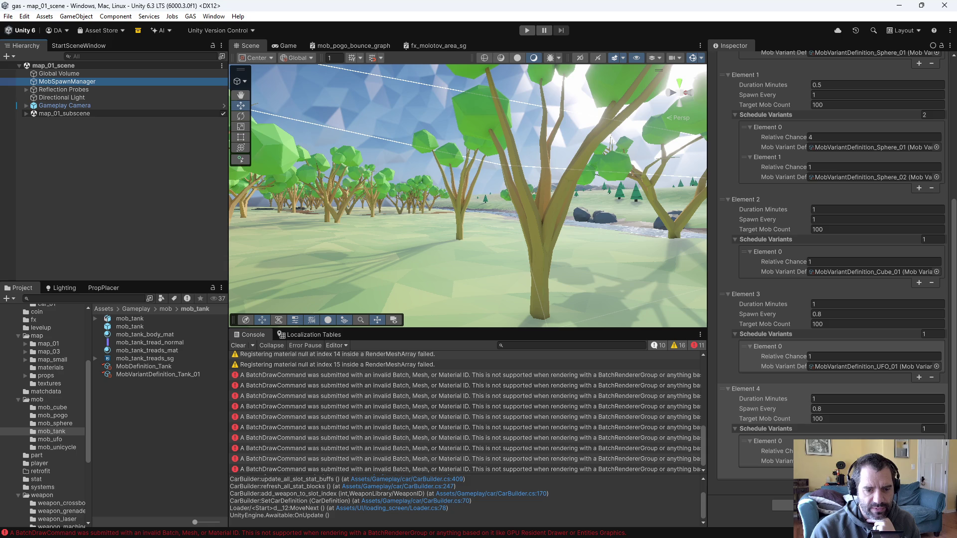
left_click(937, 366)
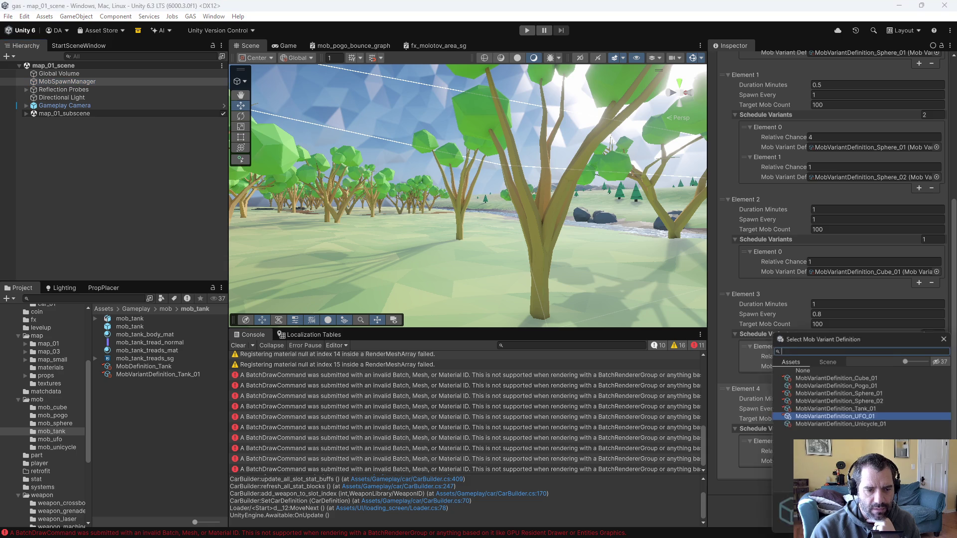
double_click(861, 416)
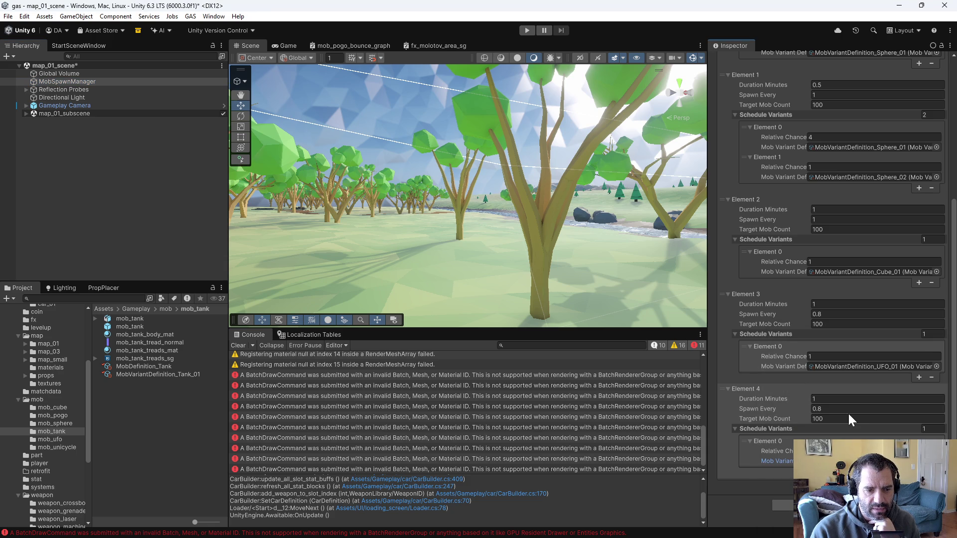
Add a new Element 5 schedule and set its Spawn Every interval to 0.7
left_click(920, 474)
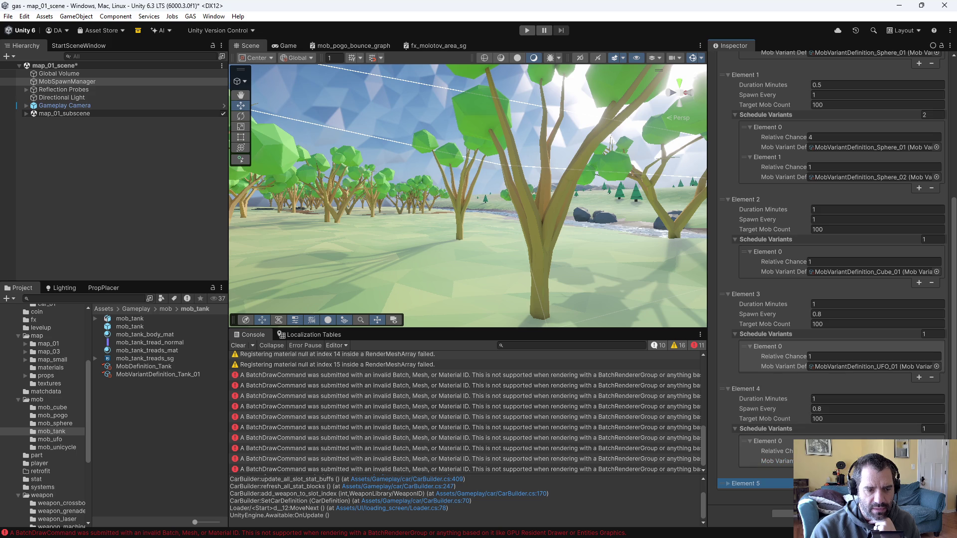
left_click(734, 481)
scroll(783, 461, "down", 2)
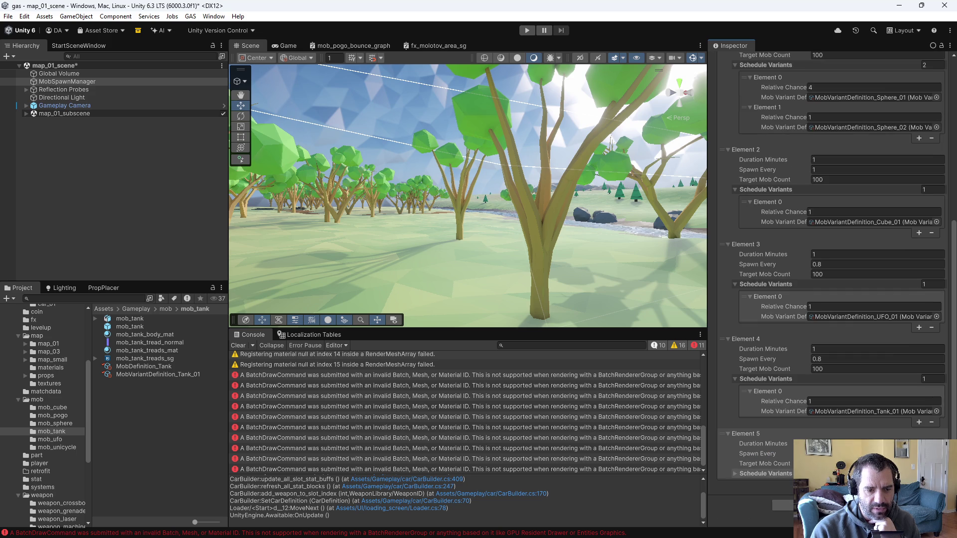
left_click(738, 474)
scroll(738, 473, "down", 1)
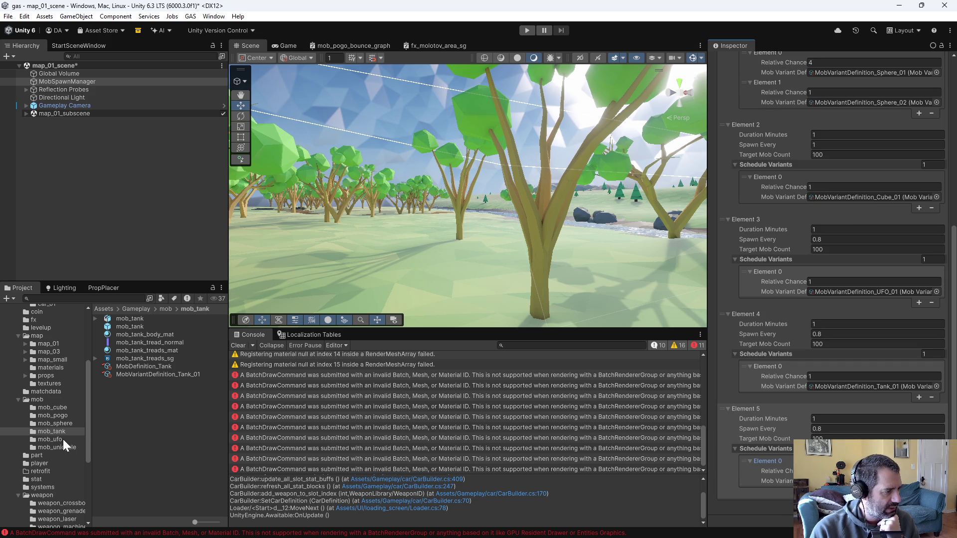
left_click(57, 416)
left_click(767, 462)
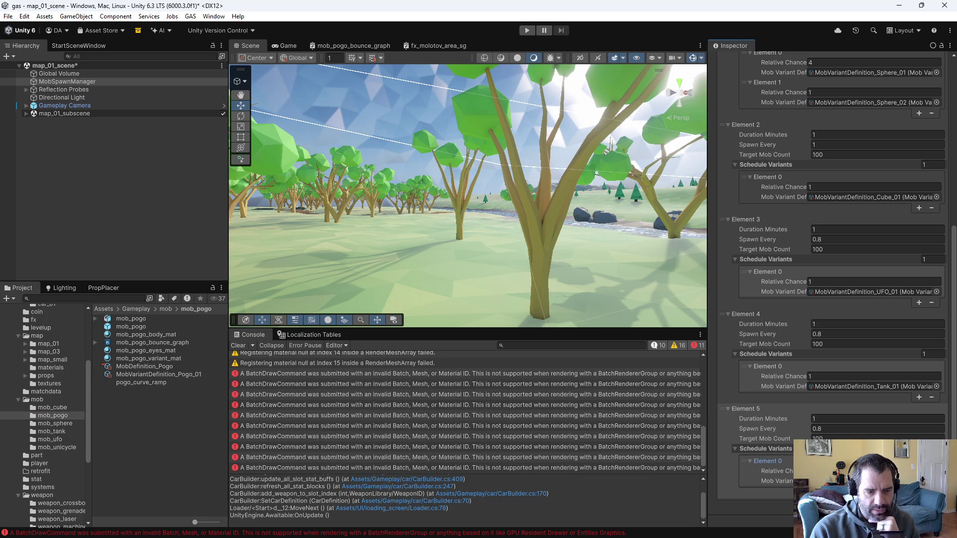
left_click(877, 428)
type("0.7")
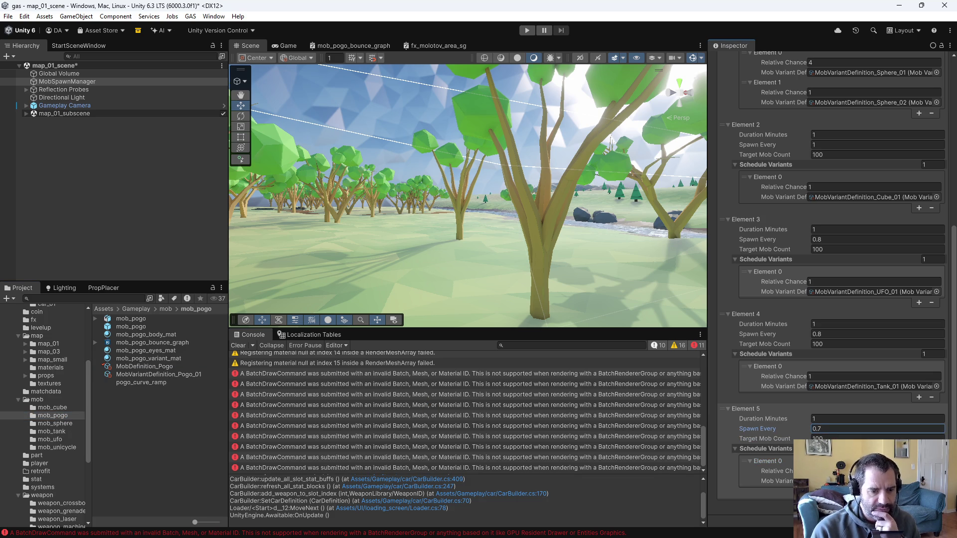
Set MobDefinition_Pogo's Steer Speed to 70 and Health to 25
left_click(145, 366)
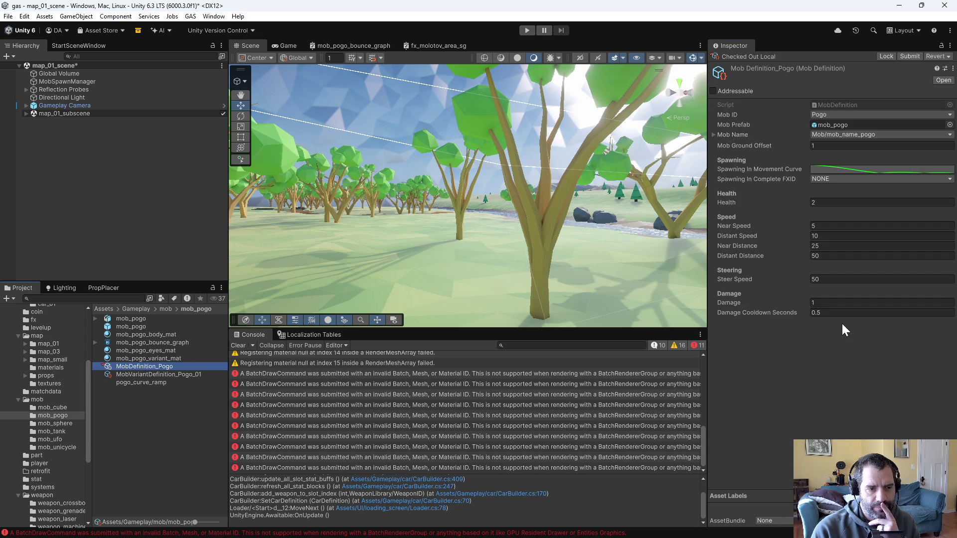
left_click(855, 281)
type("70")
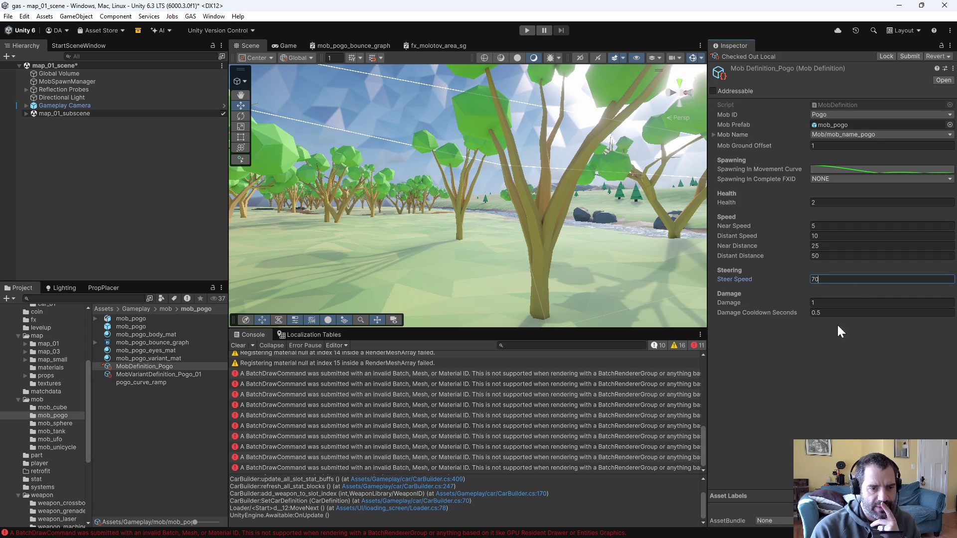
left_click(848, 202)
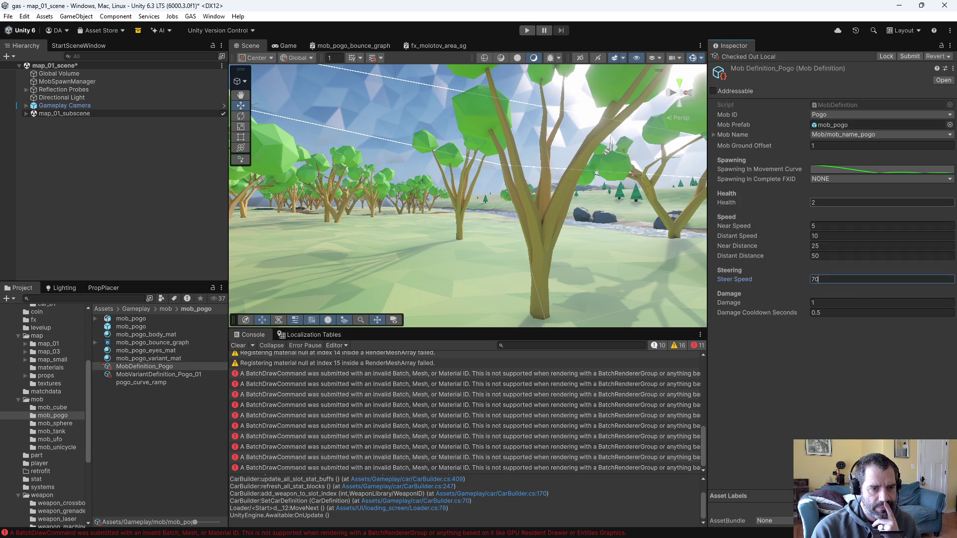
type("25")
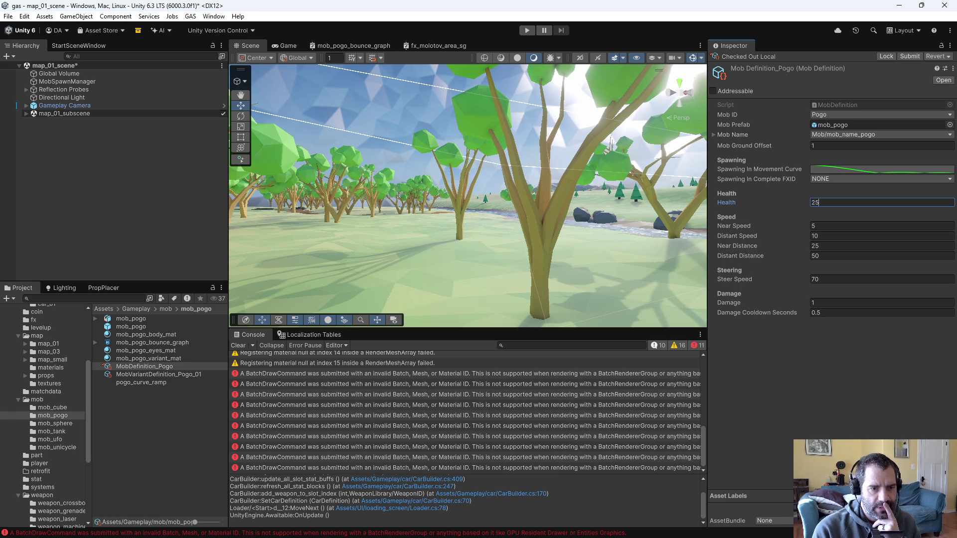
key("Return")
Check out MobVariantDefinition_Pogo_01 and set Additional Health Per Level to 2
left_click(140, 376)
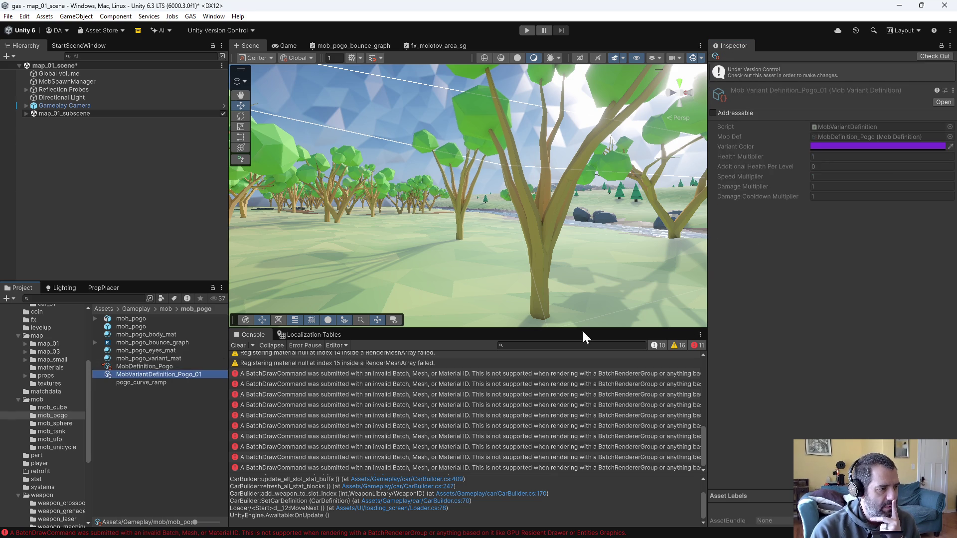
left_click(929, 56)
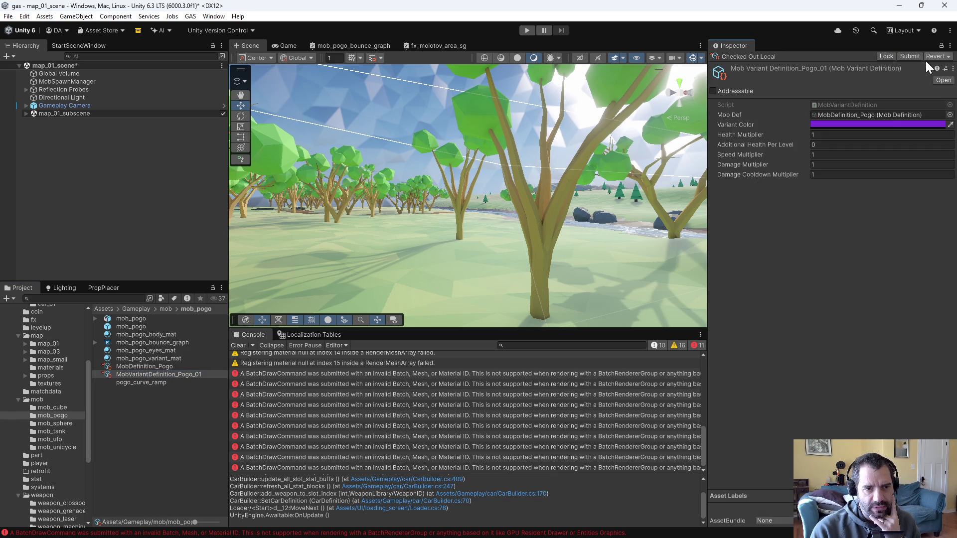
left_click(845, 141)
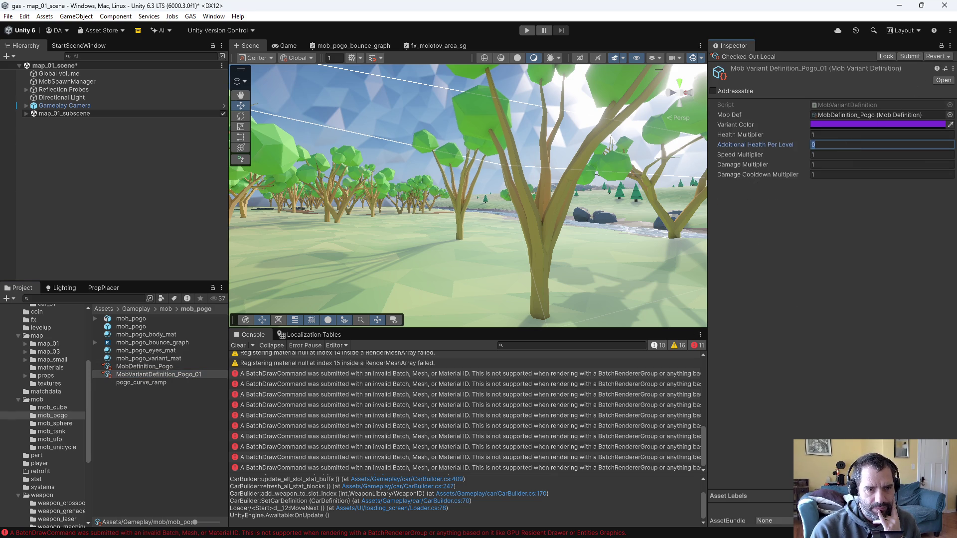
type("2")
key("Tab")
Change the Pogo variant's colour to bright green 00FF00
left_click(900, 117)
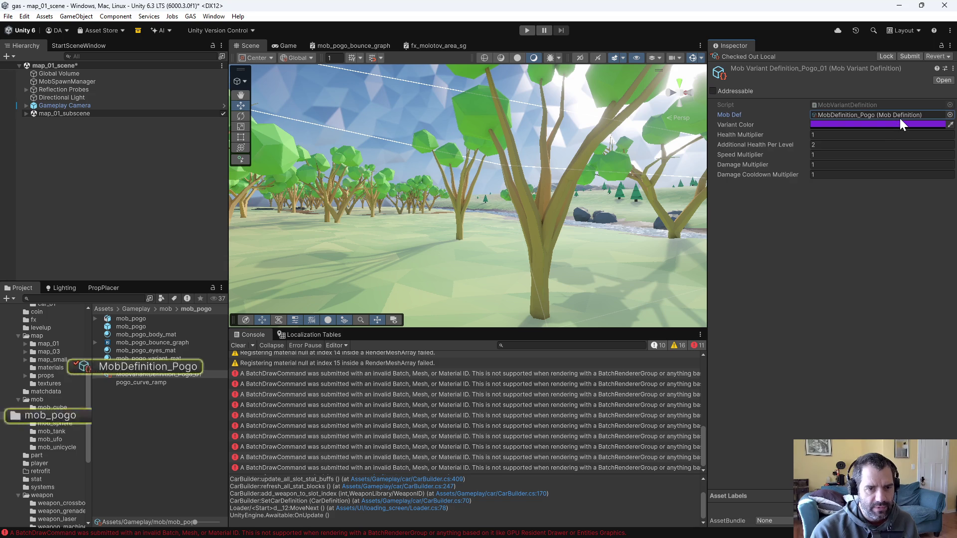
left_click(902, 123)
left_click(927, 229)
type("00FF00")
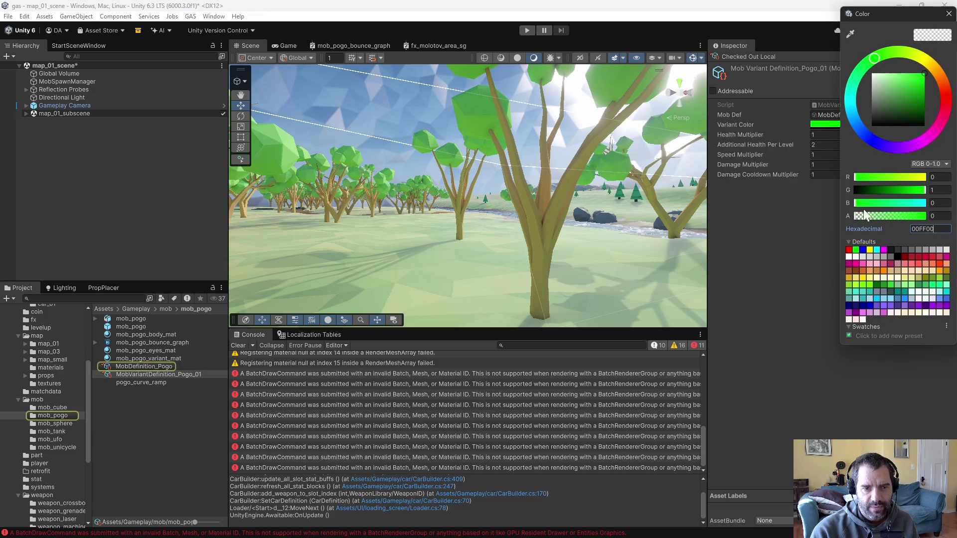
left_click(949, 14)
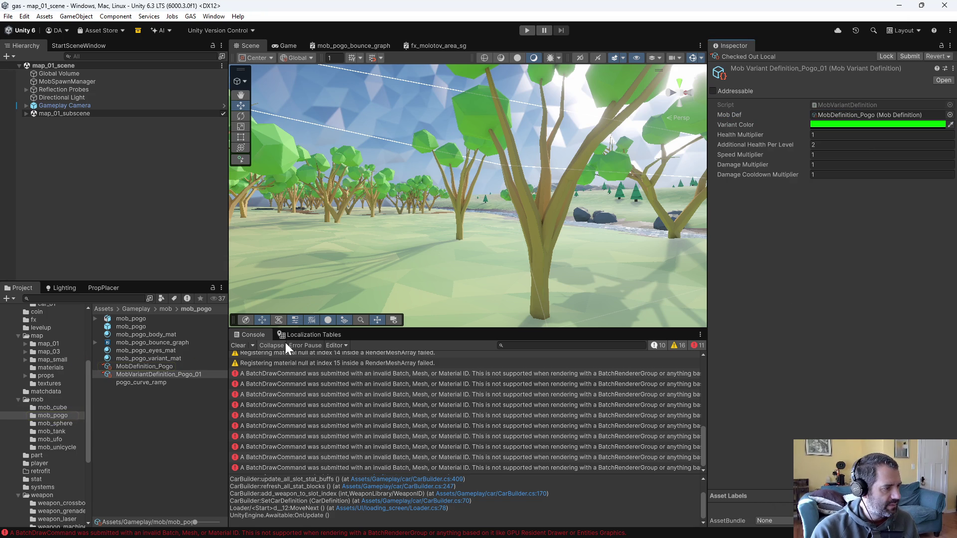
scroll(30, 466, "down", 5)
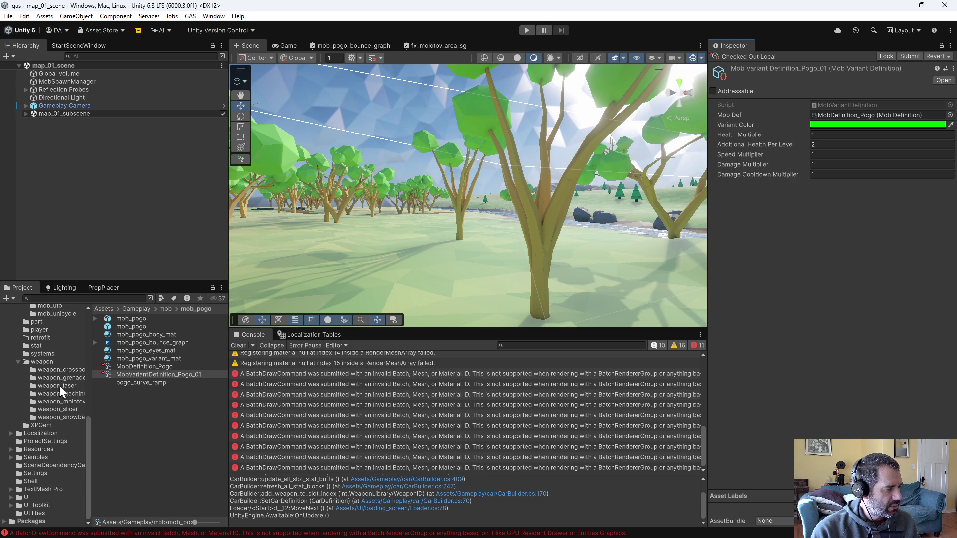
left_click(62, 370)
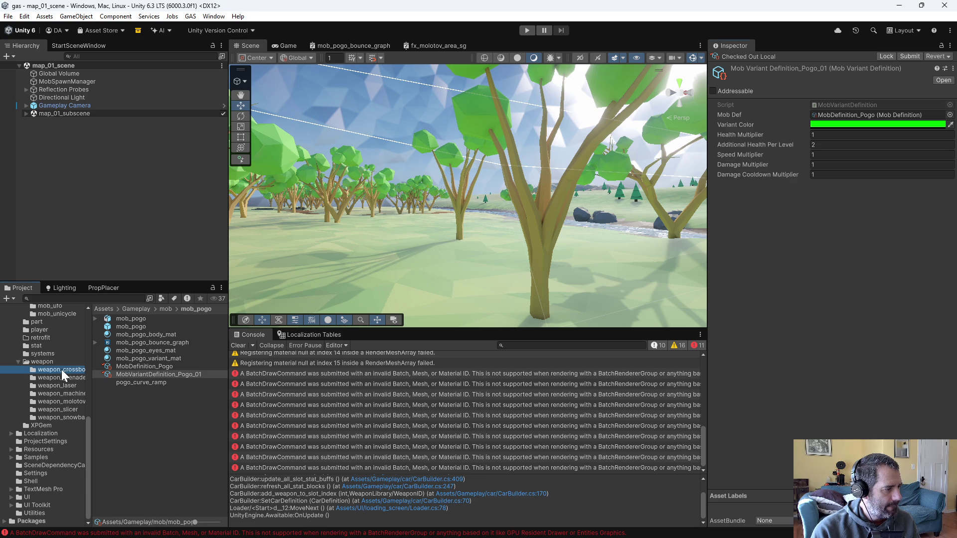
Check out the crossbow weapon definition and set its Weapon Damage base value to 2
left_click(126, 352)
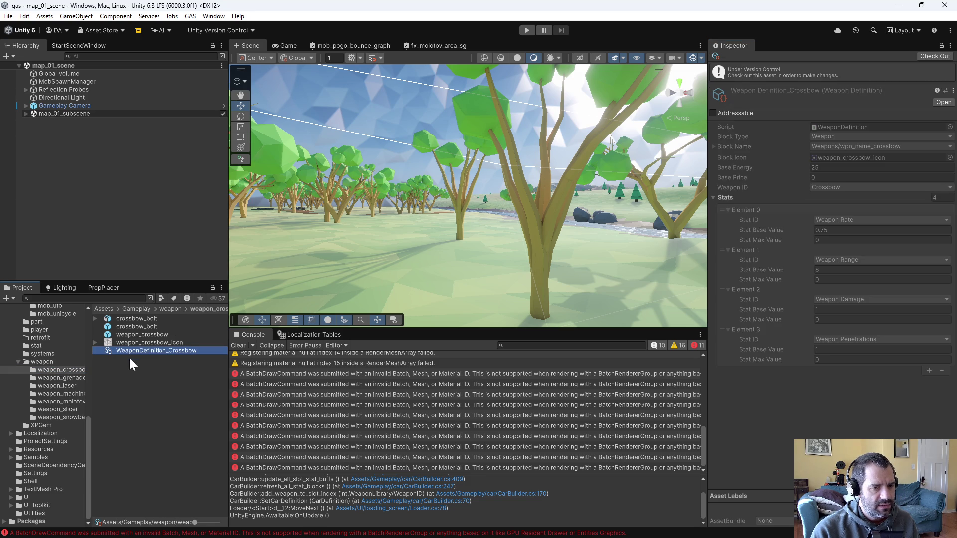
left_click(926, 56)
left_click(825, 288)
type("2")
key("Return")
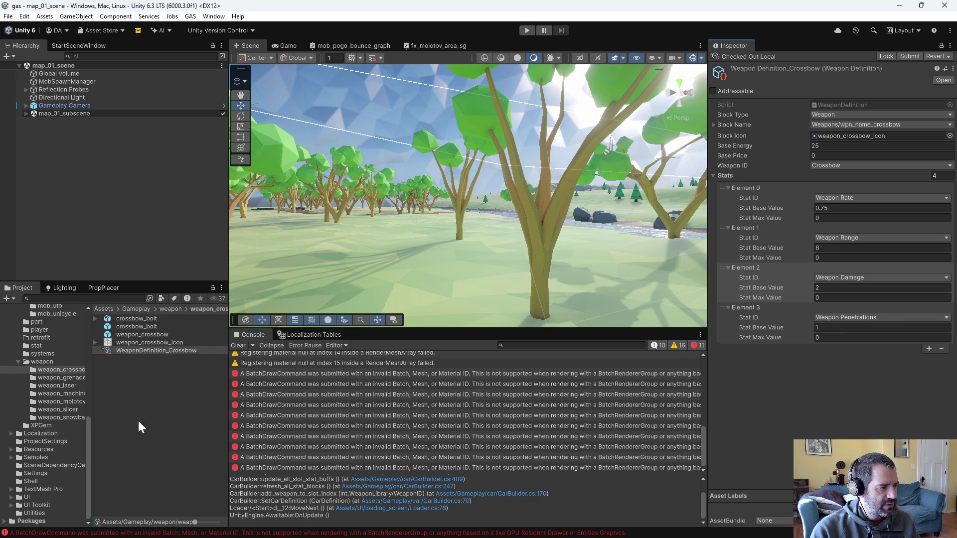
Check out WeaponDefinition_MachineGun and set Weapon Penetrations max to 1
left_click(63, 396)
left_click(133, 351)
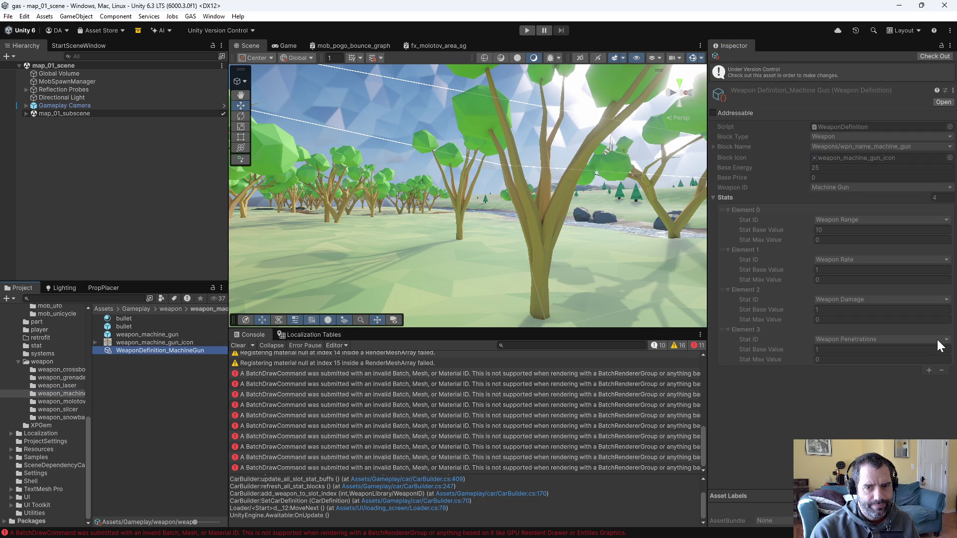
left_click(934, 56)
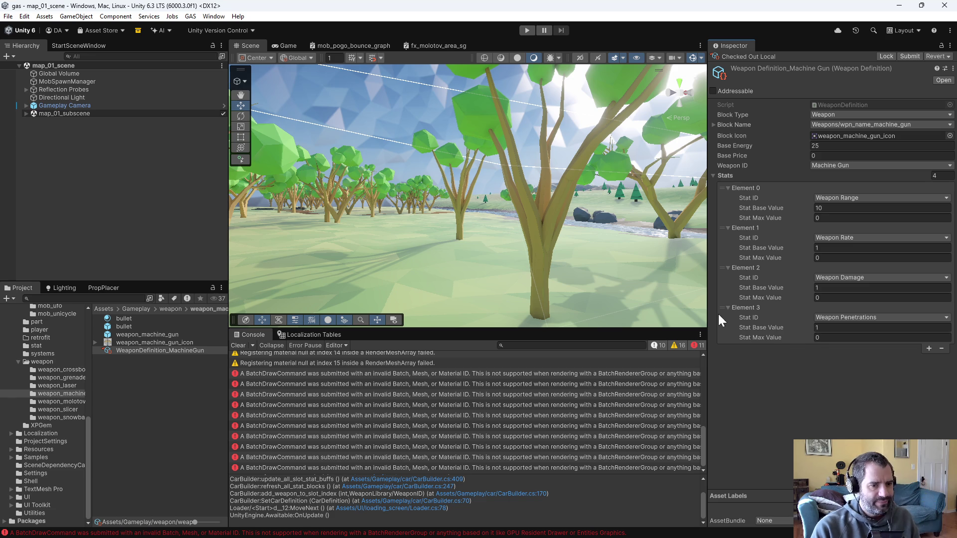
left_click(765, 337)
type("1")
key("Return")
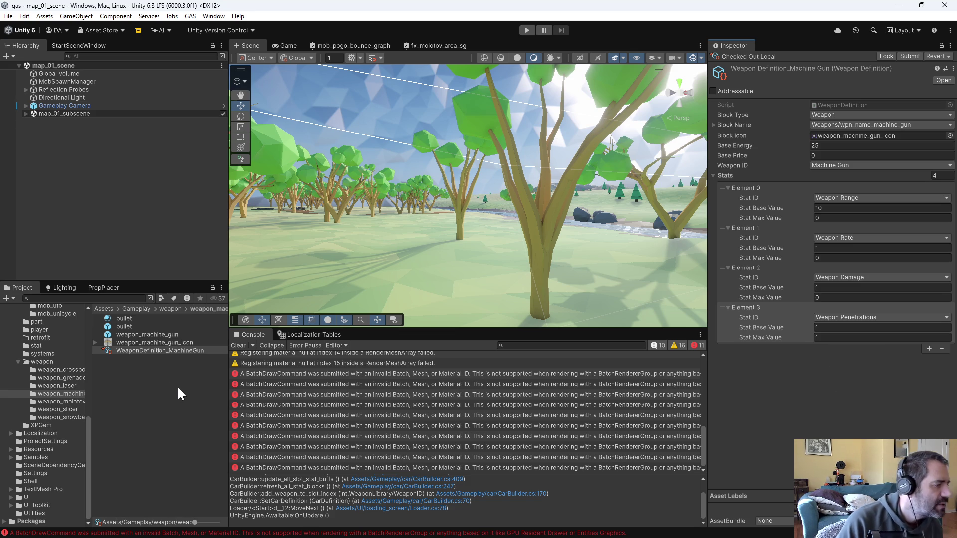
left_click(153, 438)
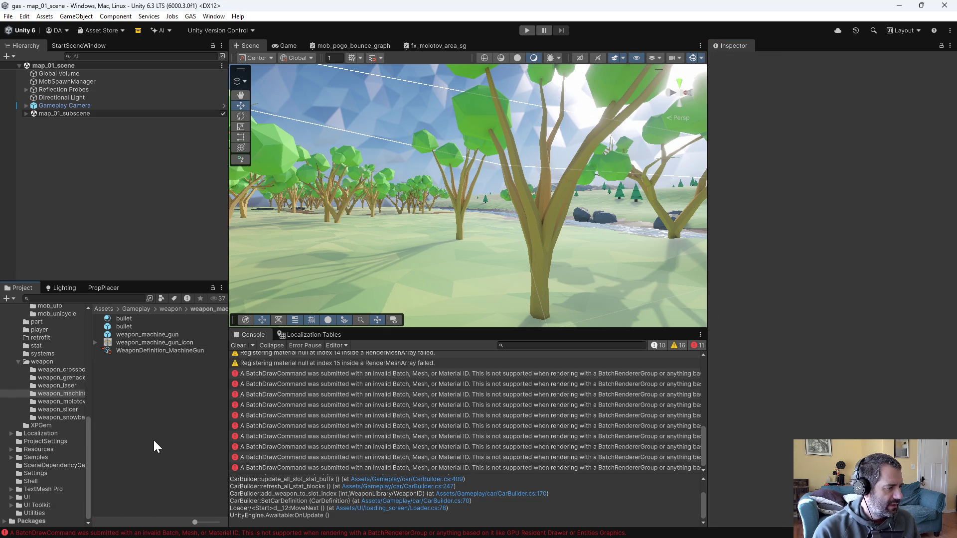
Check out the Laser weapon definition and review its Weapon Range and Damage stats
left_click(74, 371)
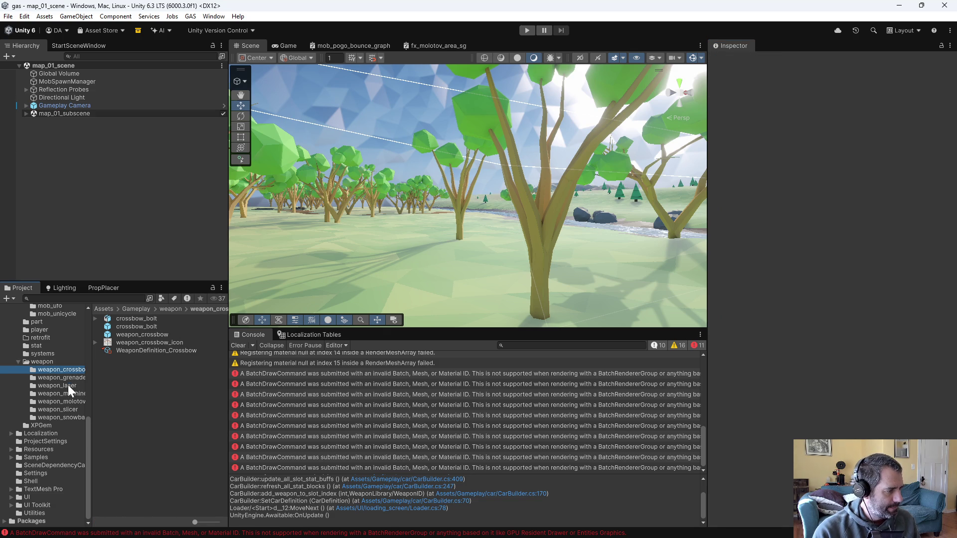
left_click(67, 385)
left_click(154, 391)
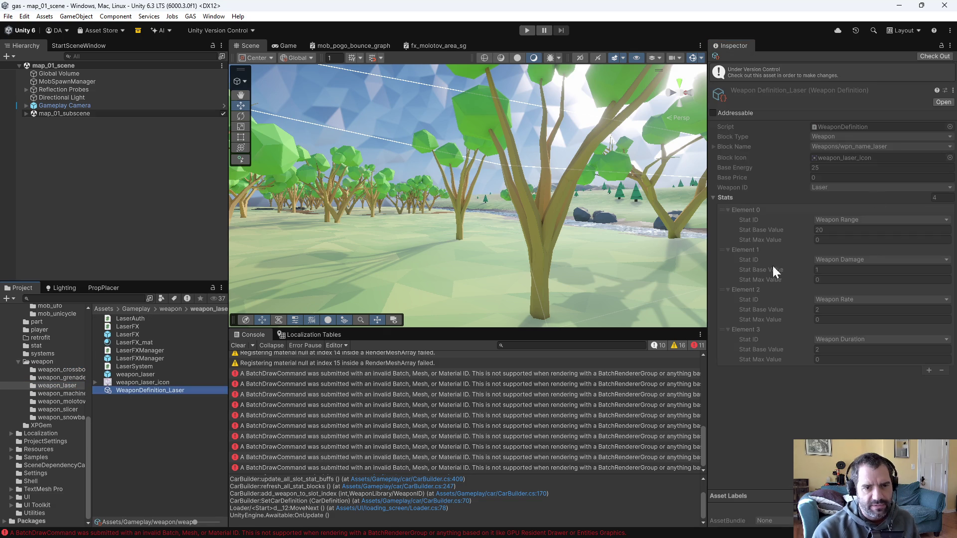
left_click(935, 57)
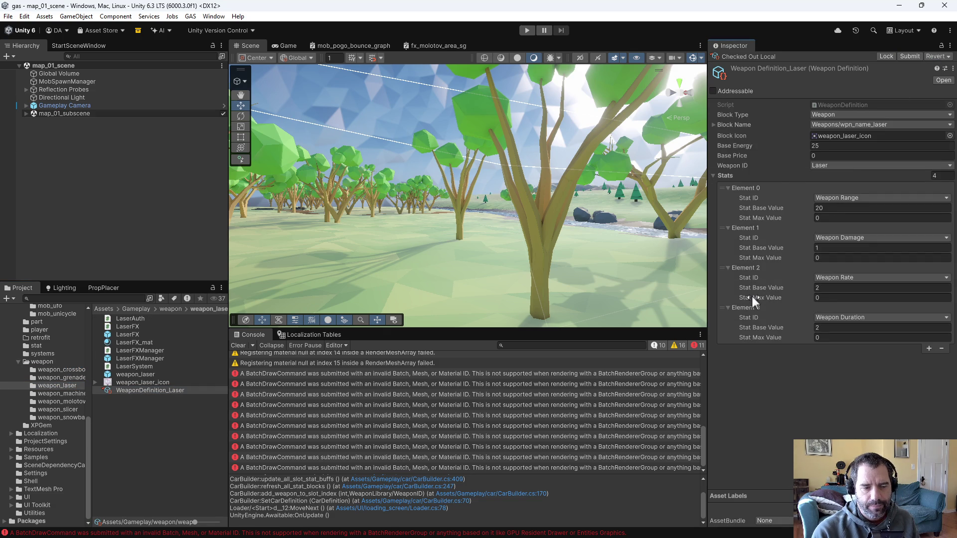
left_click(825, 208)
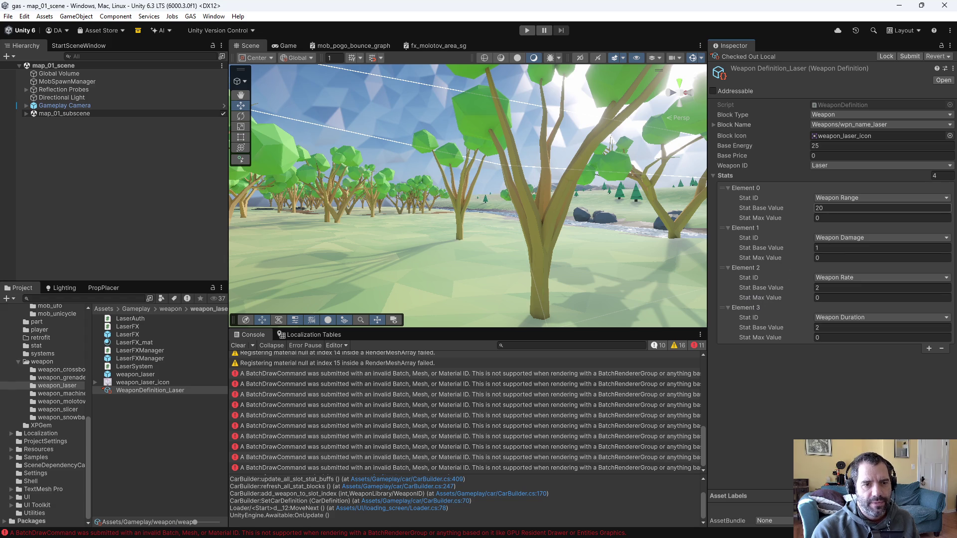
left_click(827, 248)
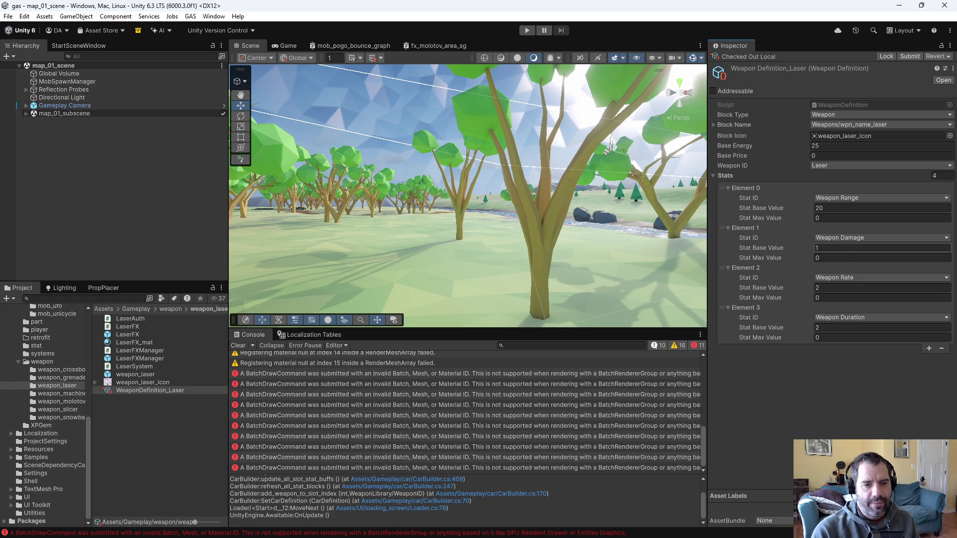
left_click(881, 270)
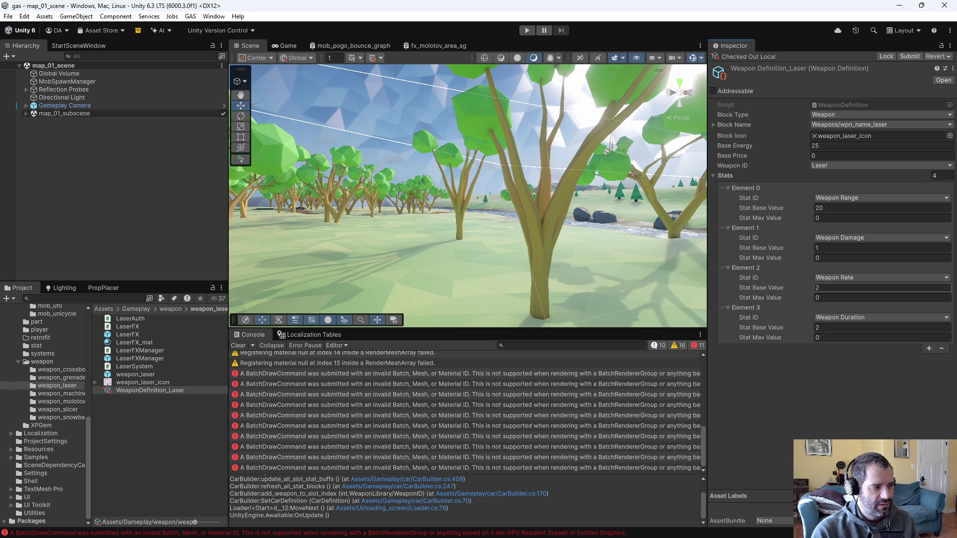
Check out the Slicer and Snowball weapon definitions, then start Play mode
left_click(66, 397)
left_click(64, 406)
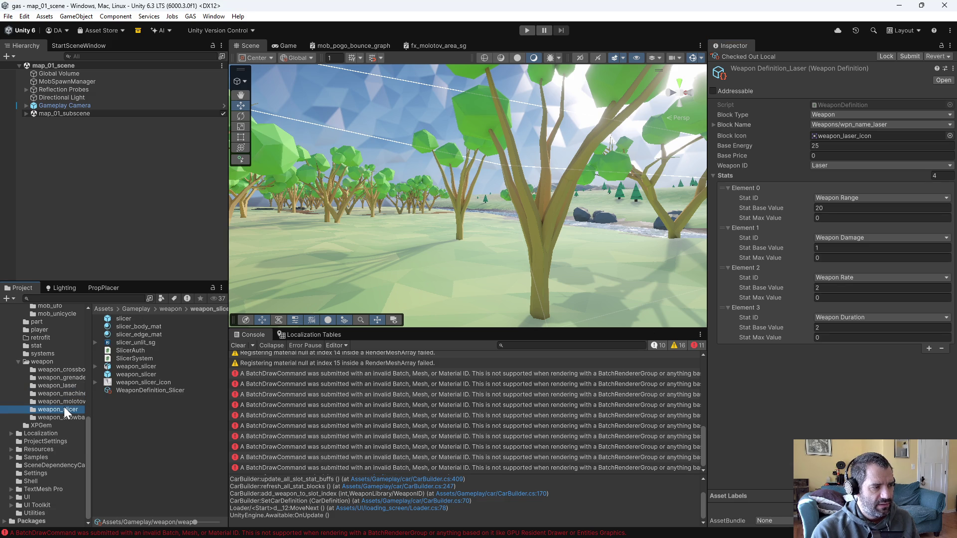
left_click(157, 391)
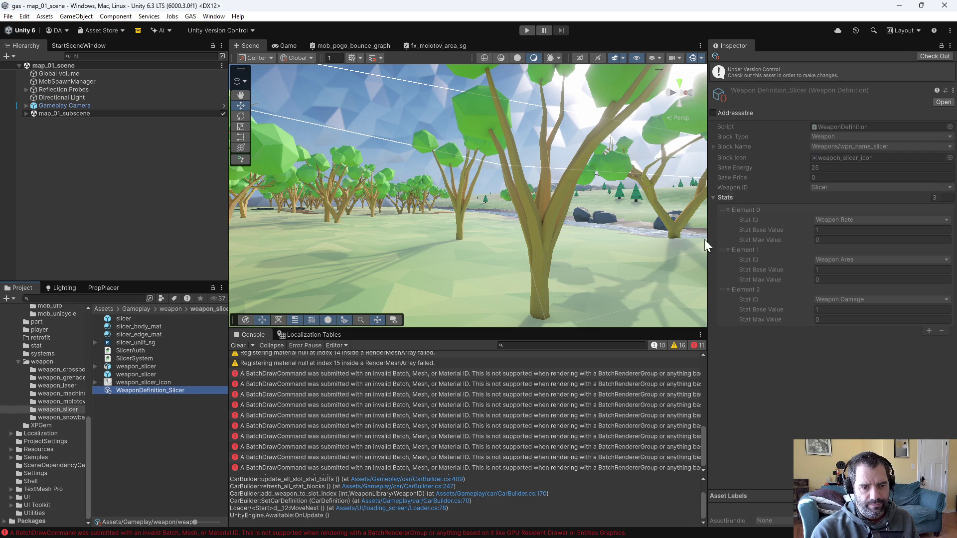
left_click(935, 57)
left_click(75, 418)
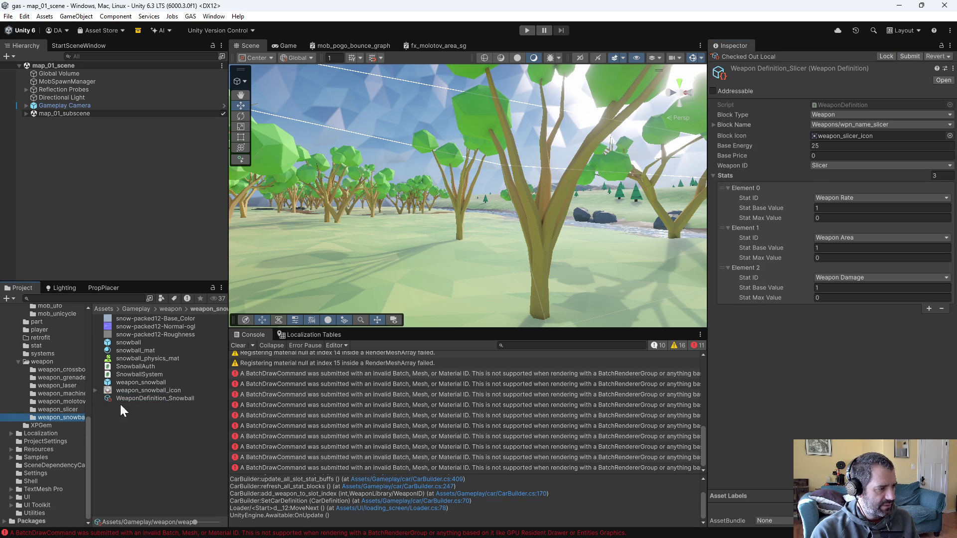
left_click(144, 398)
left_click(927, 56)
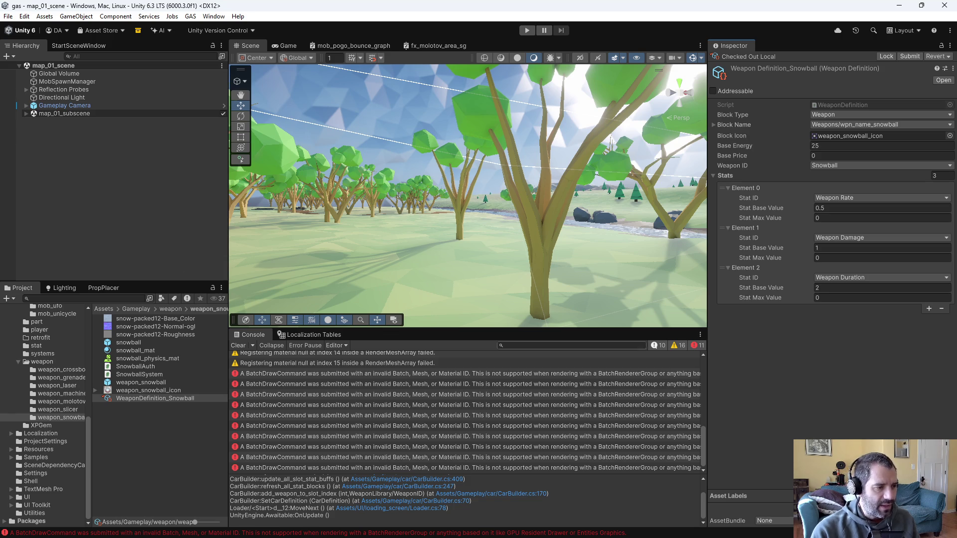
left_click(156, 243)
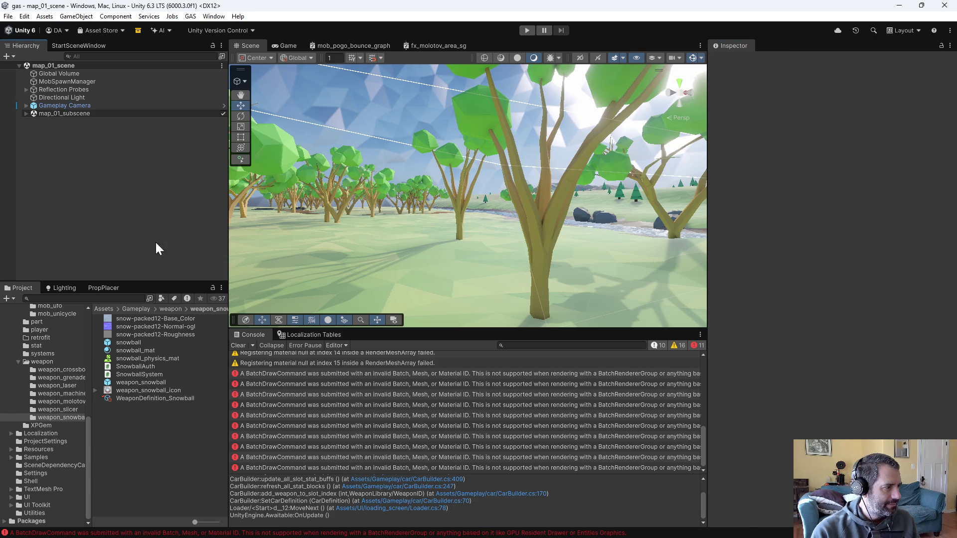
left_click(525, 30)
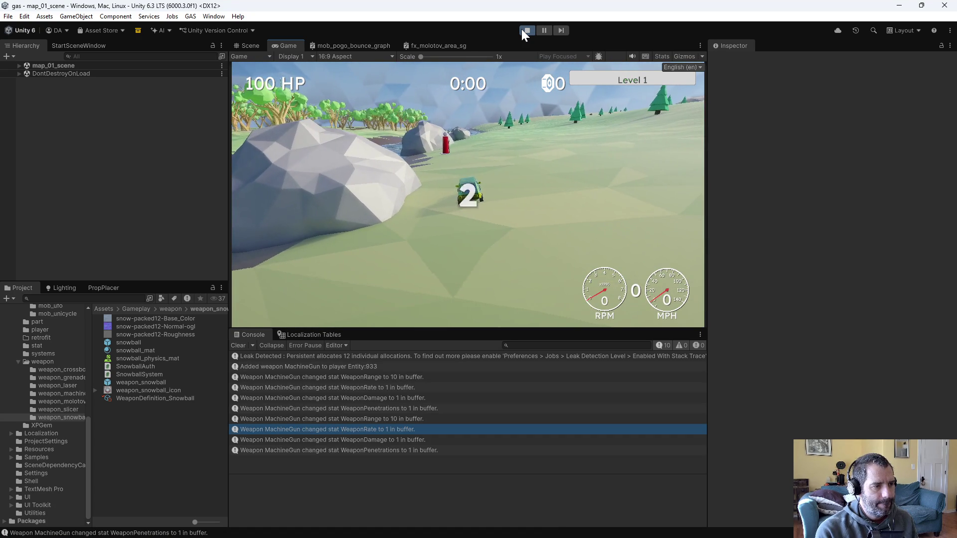
Drive the car around the map with W/A/S/D, fighting mobs until the upgrade screen appears
key("w")
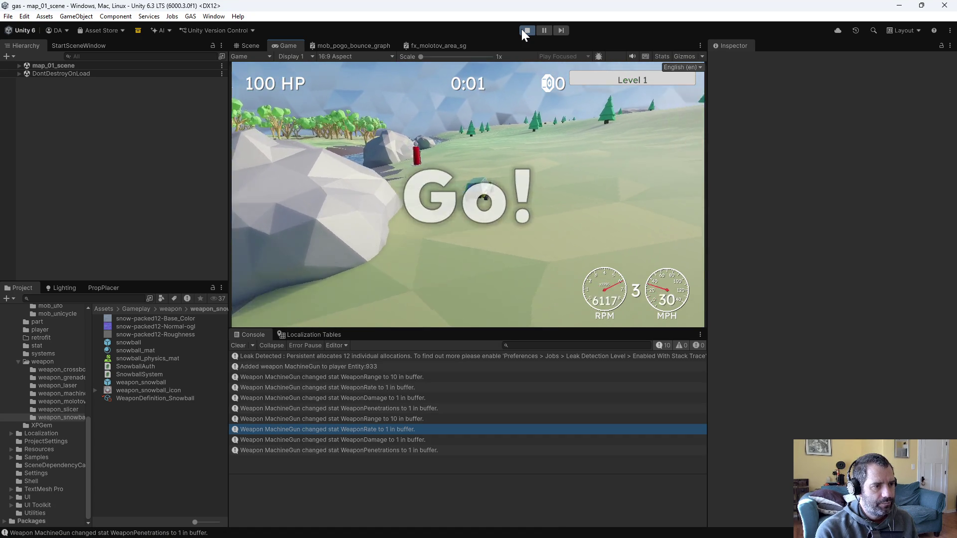
key("s")
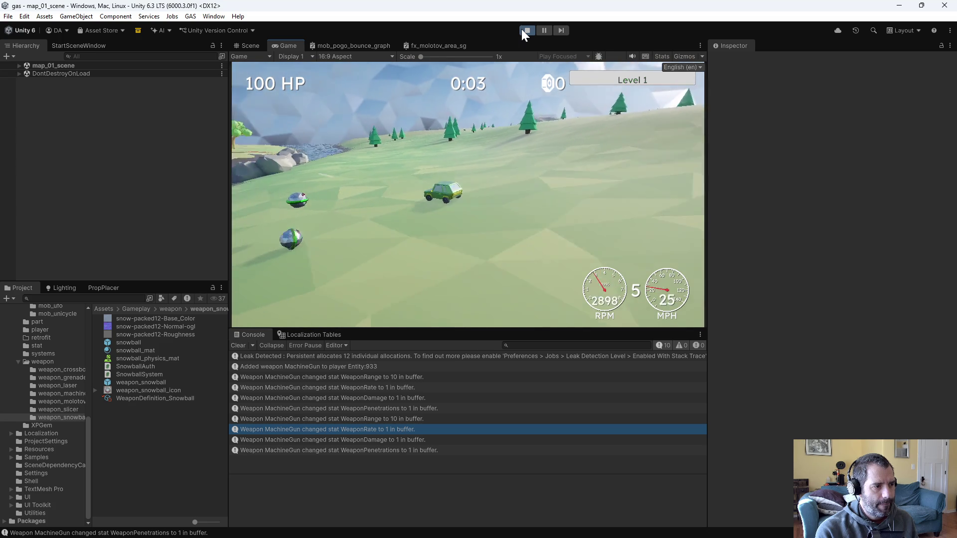
key("w")
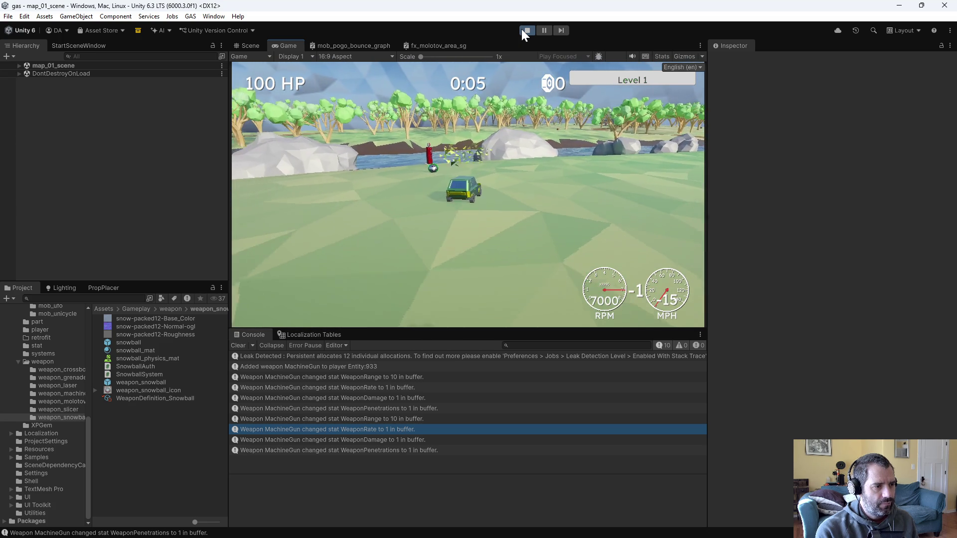
key("a")
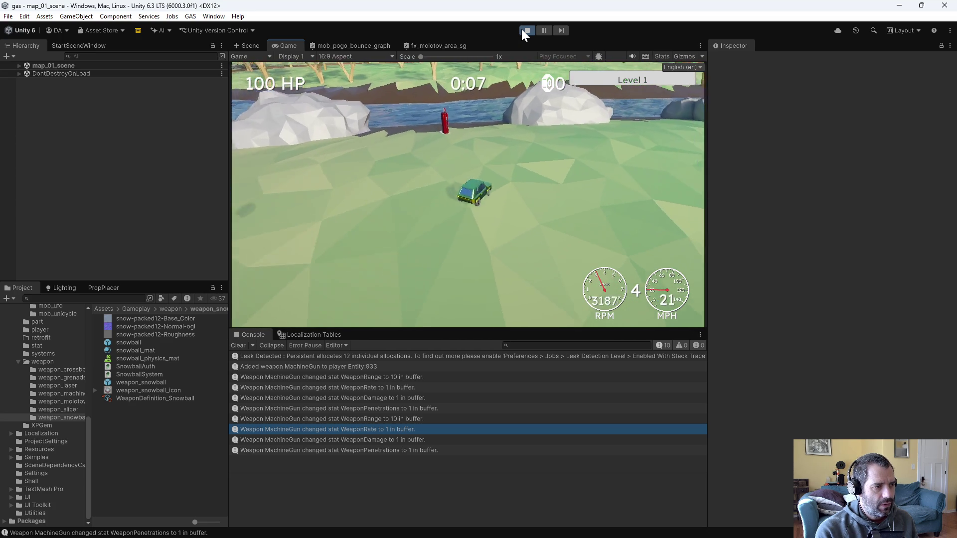
key("s")
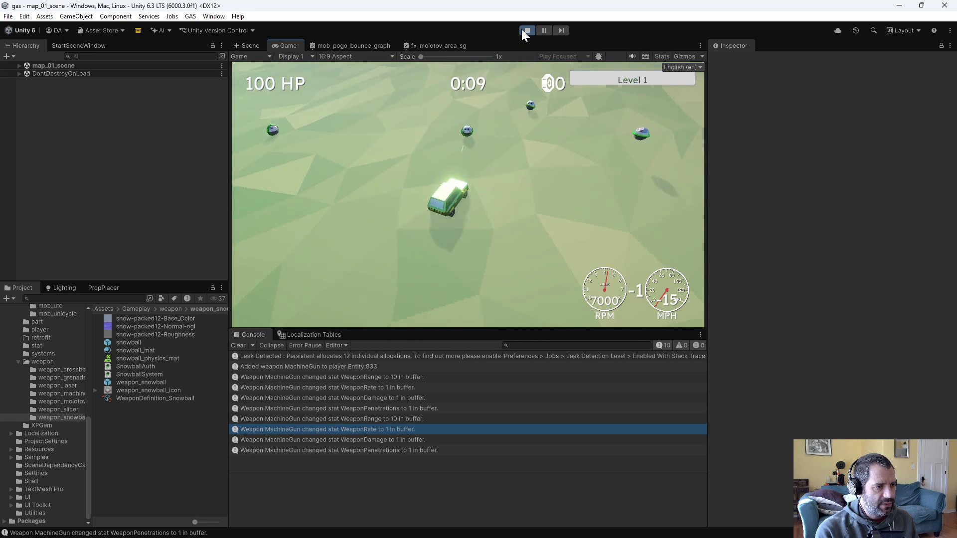
key("w")
key("s")
key("w")
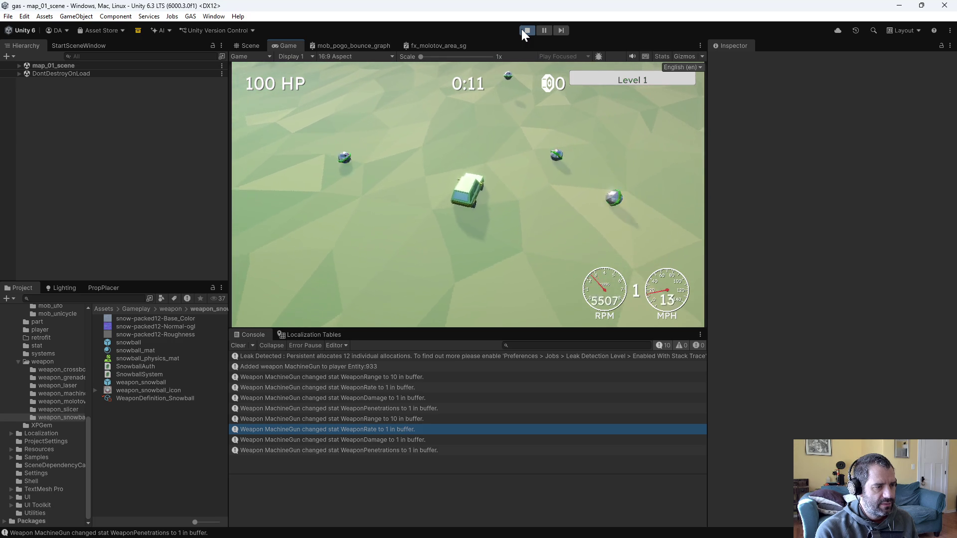
key("a")
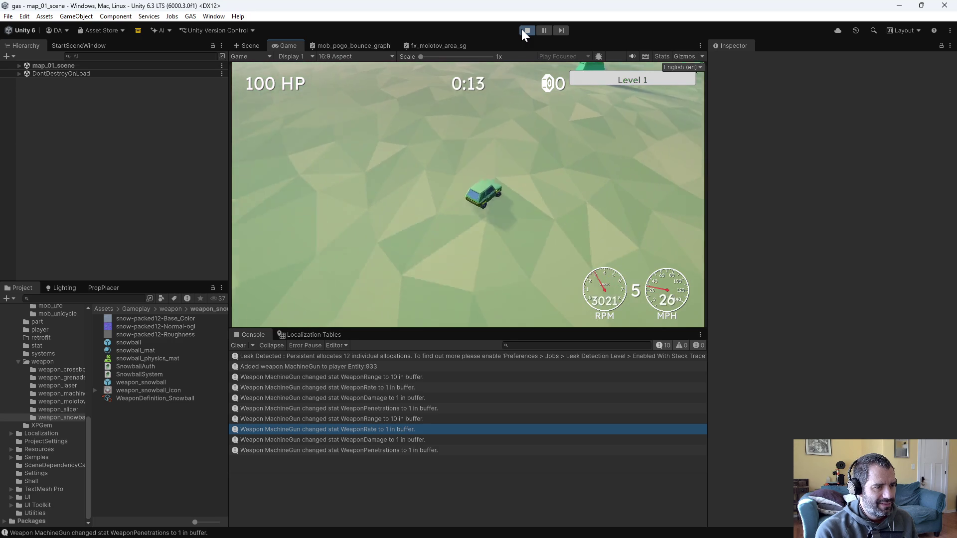
key("s")
key("s")
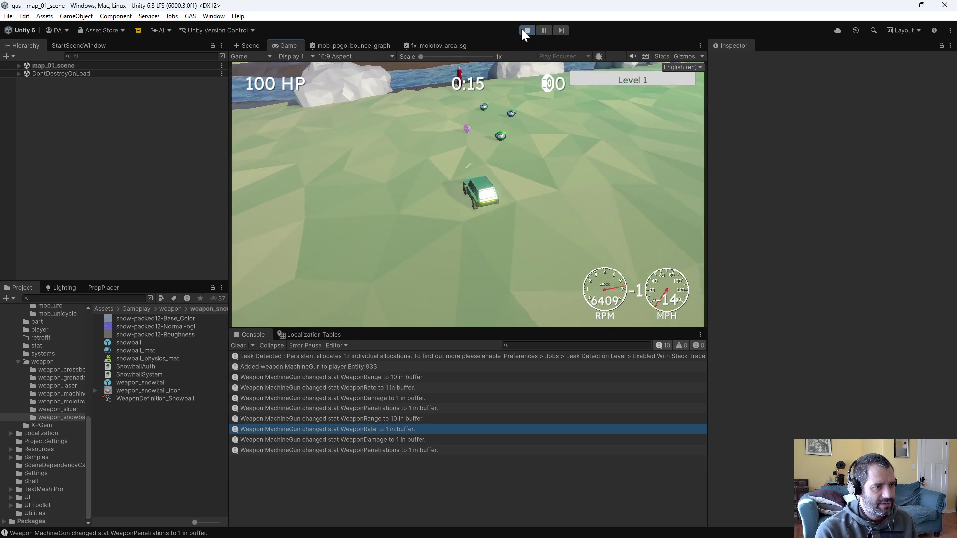
key("w")
key("a")
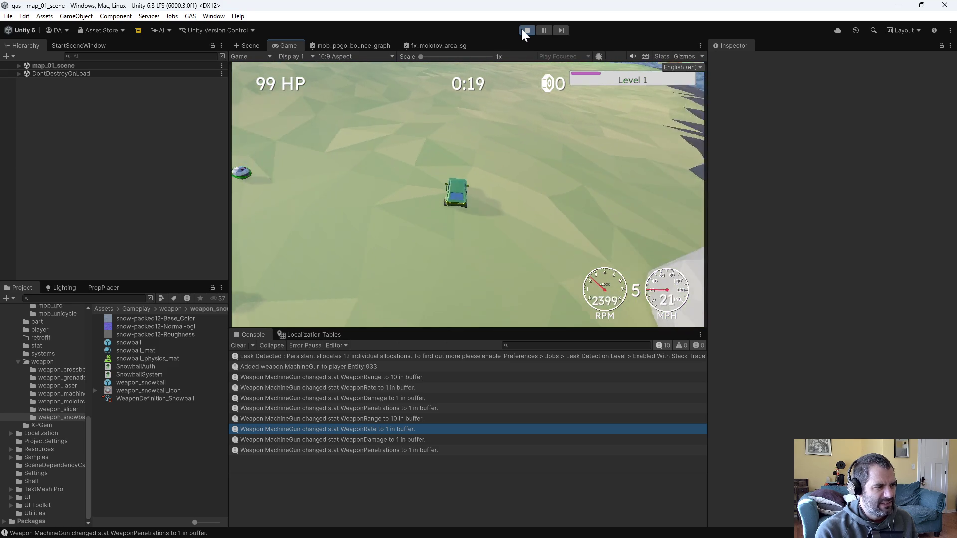
key("s")
key("w")
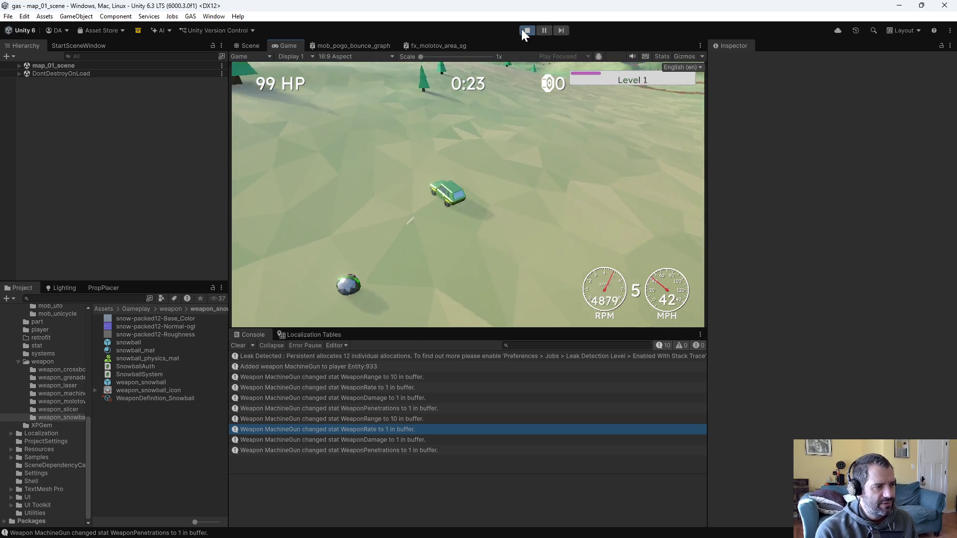
key("s")
key("w")
key("s")
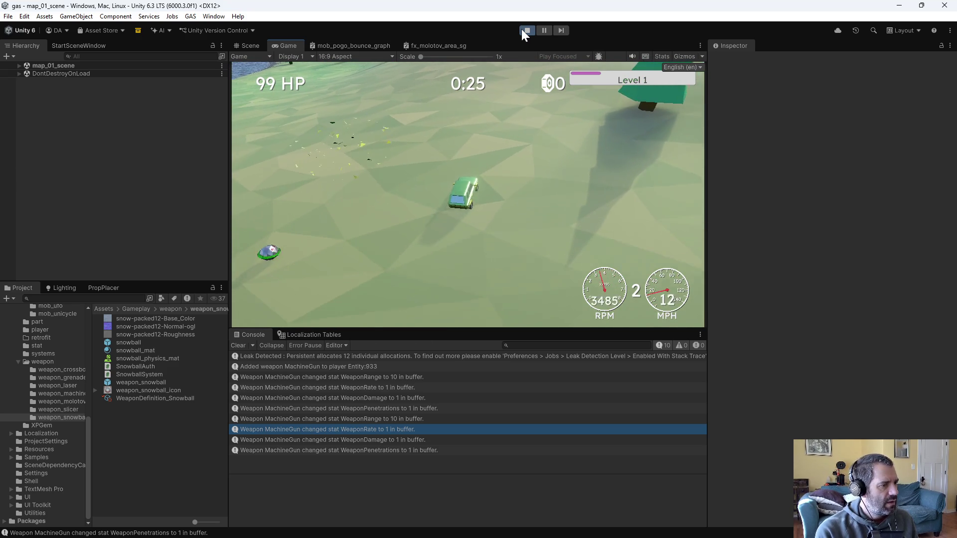
key("d")
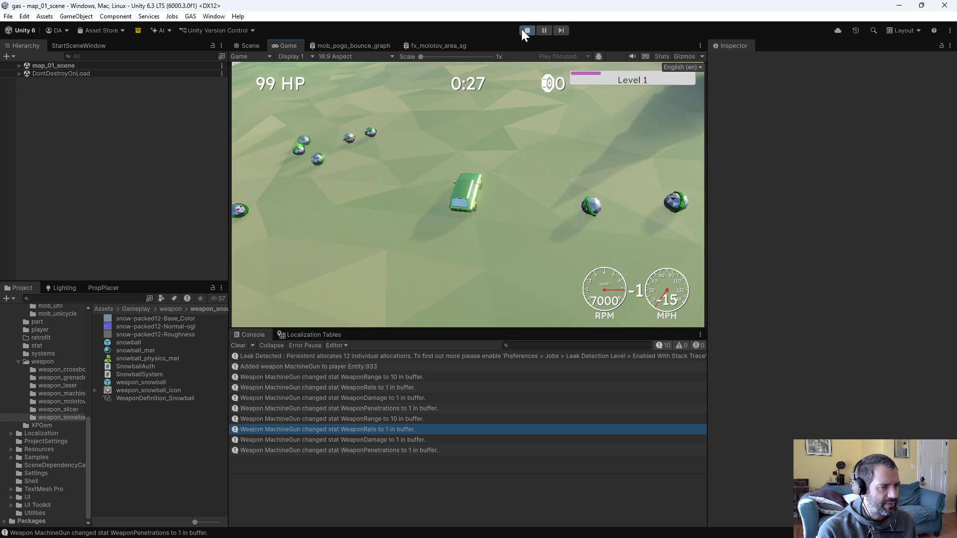
key("w")
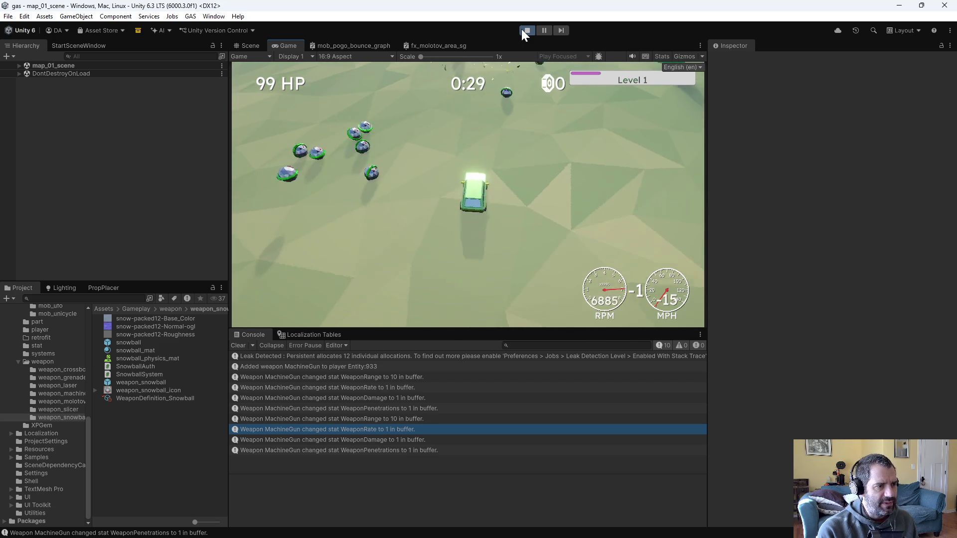
key("s")
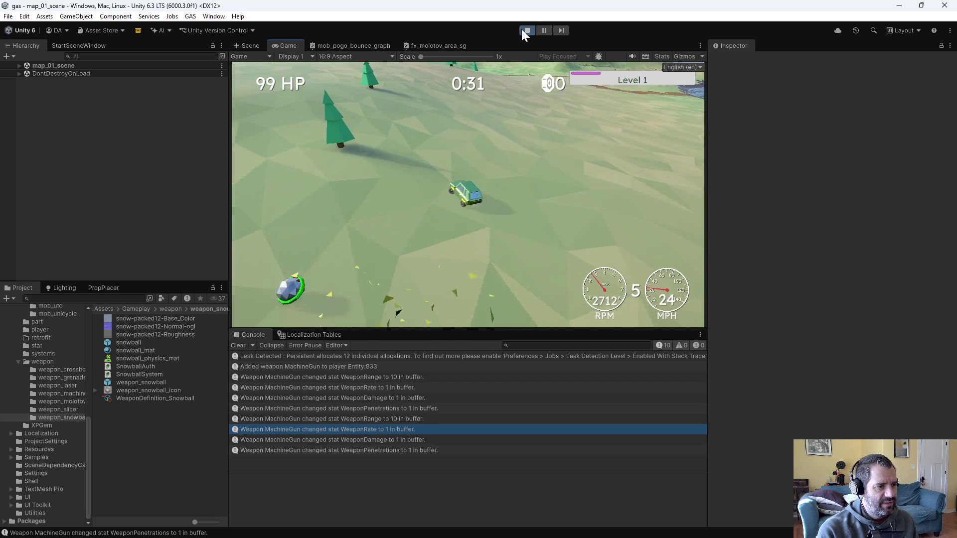
key("w")
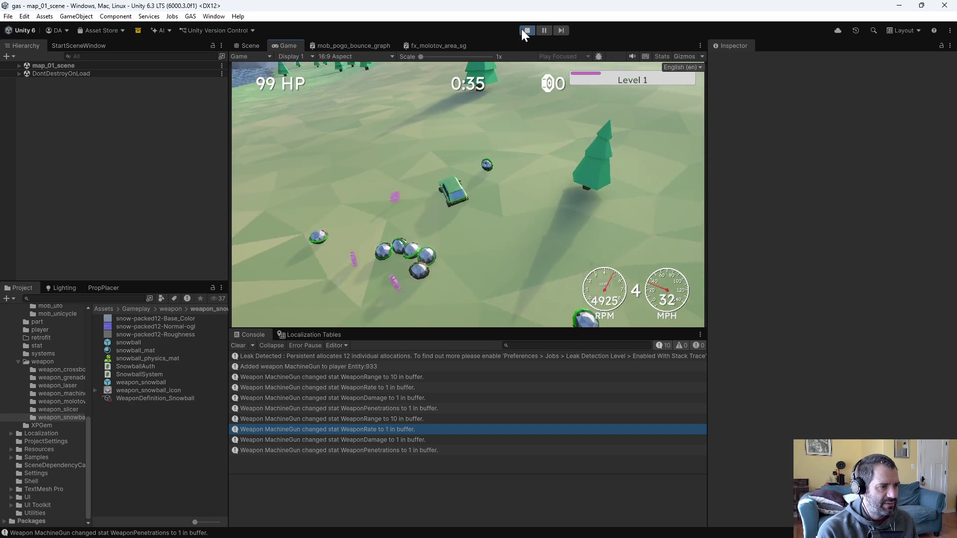
key("a")
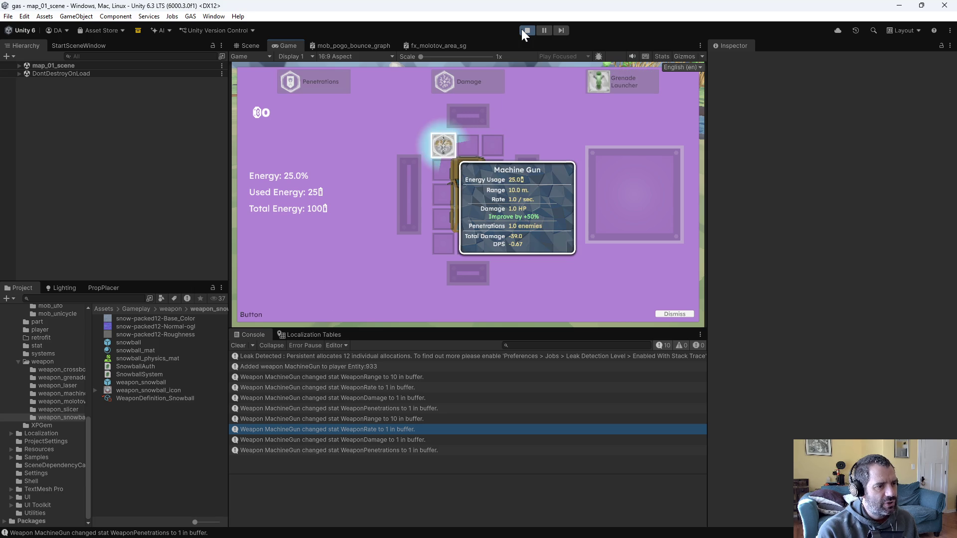
Take the Machine Gun Damage upgrade, confirm 1.5 damage in the pause loadout, resume, then stop playing
key("Return")
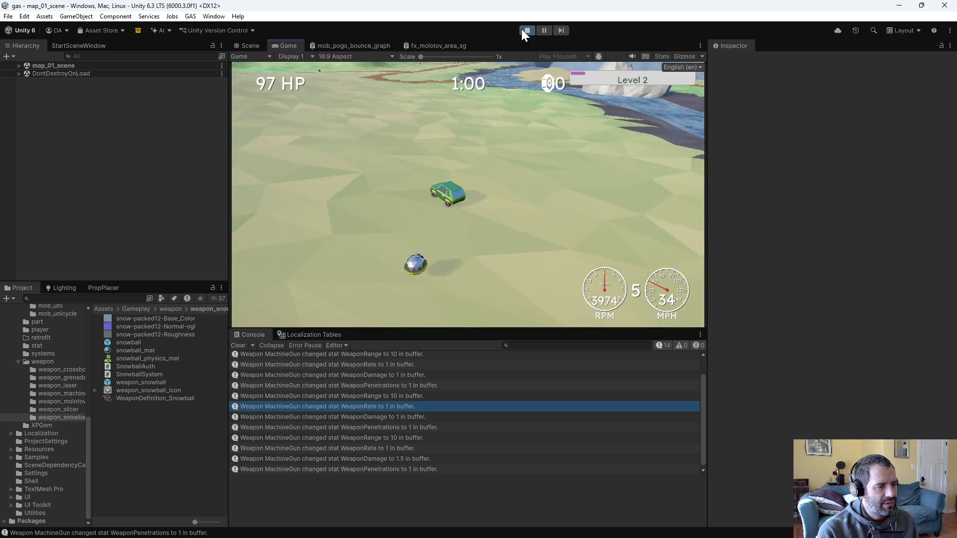
key("Escape")
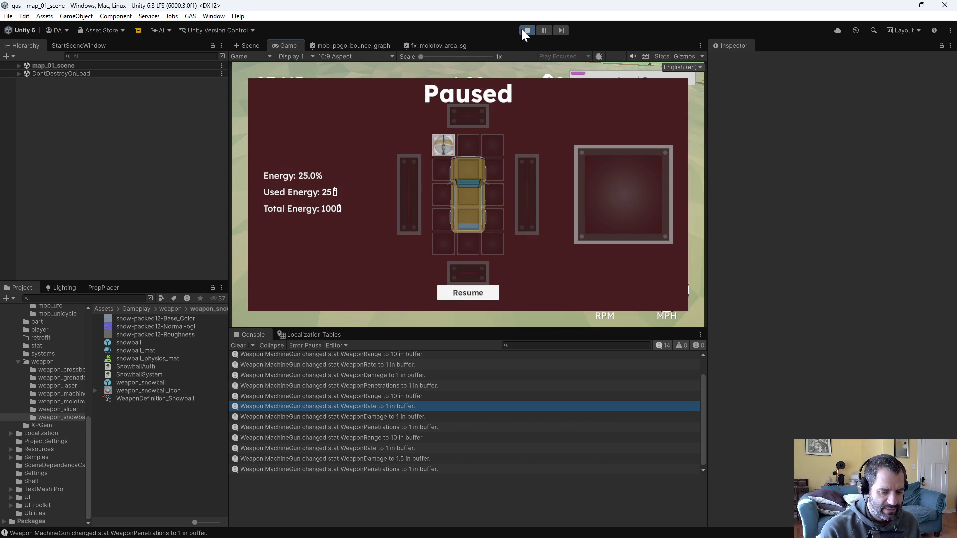
mouse_move(441, 148)
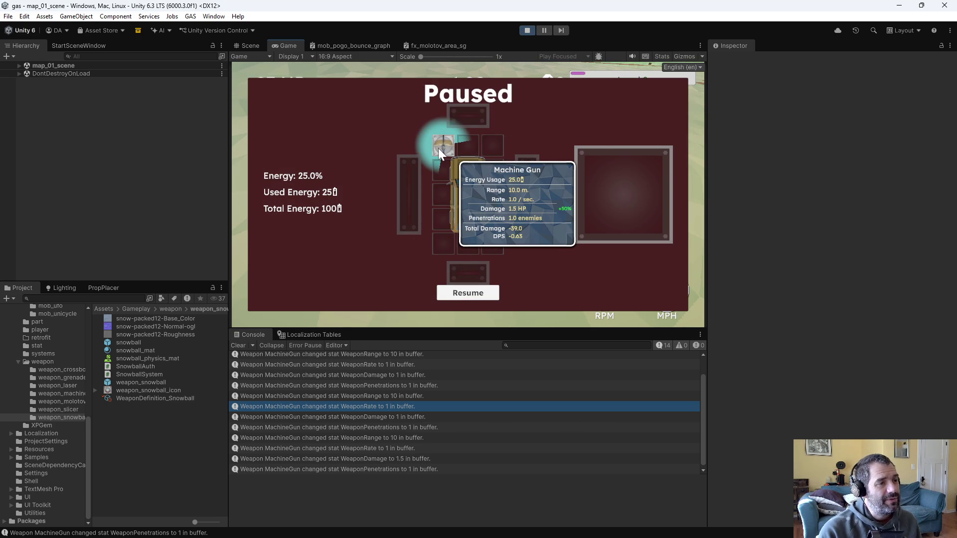
left_click(471, 294)
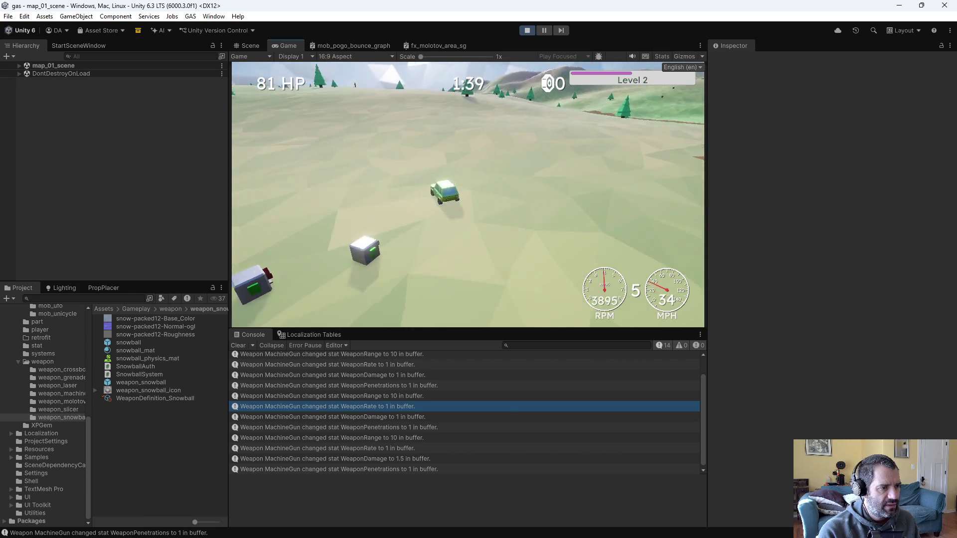
left_click(529, 30)
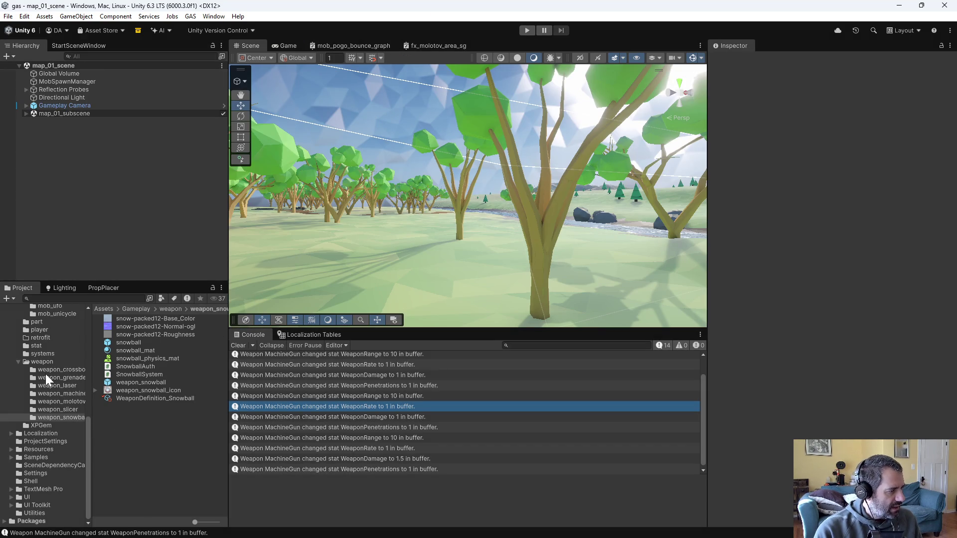
Check out the mob_sphere prefab and set its XP gem Base Chance Of Spawning to 0.5
scroll(51, 379, "up", 4)
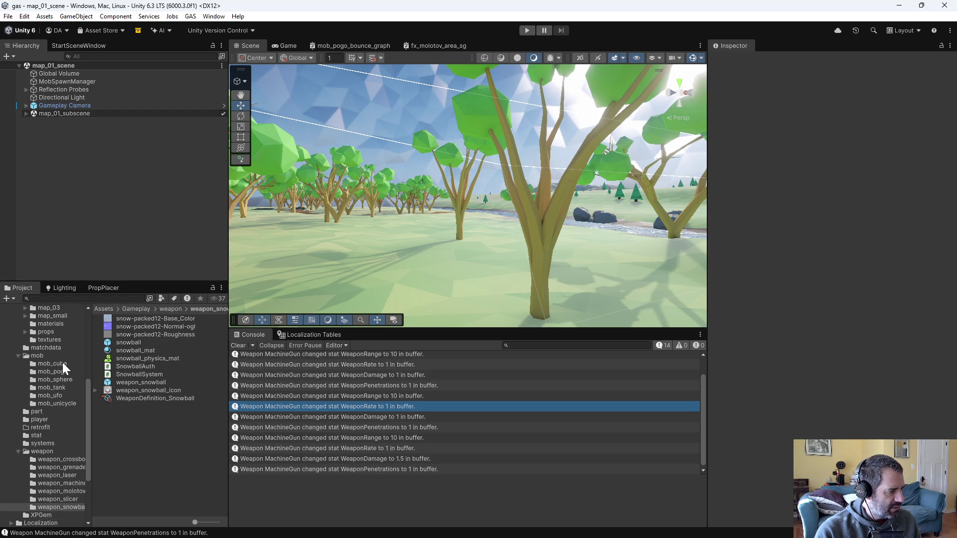
left_click(63, 380)
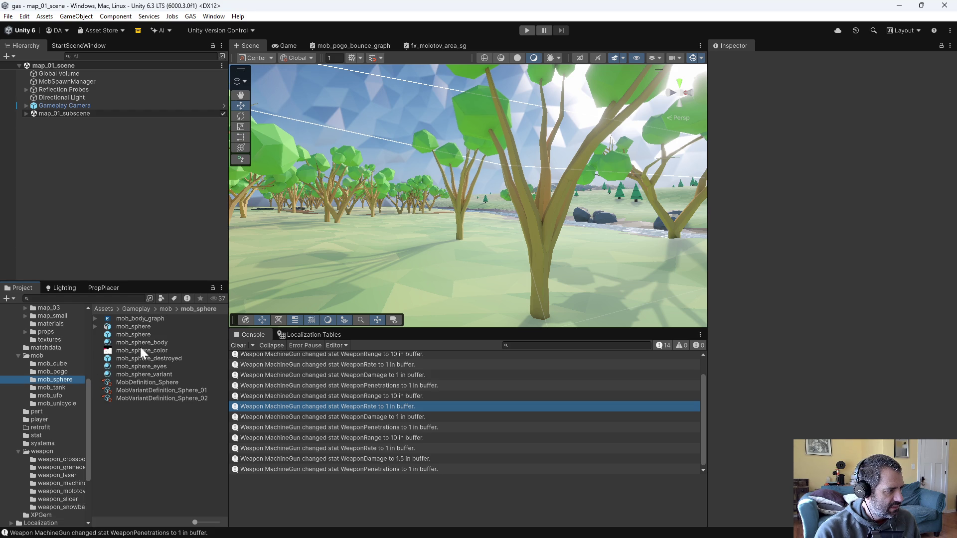
left_click(131, 335)
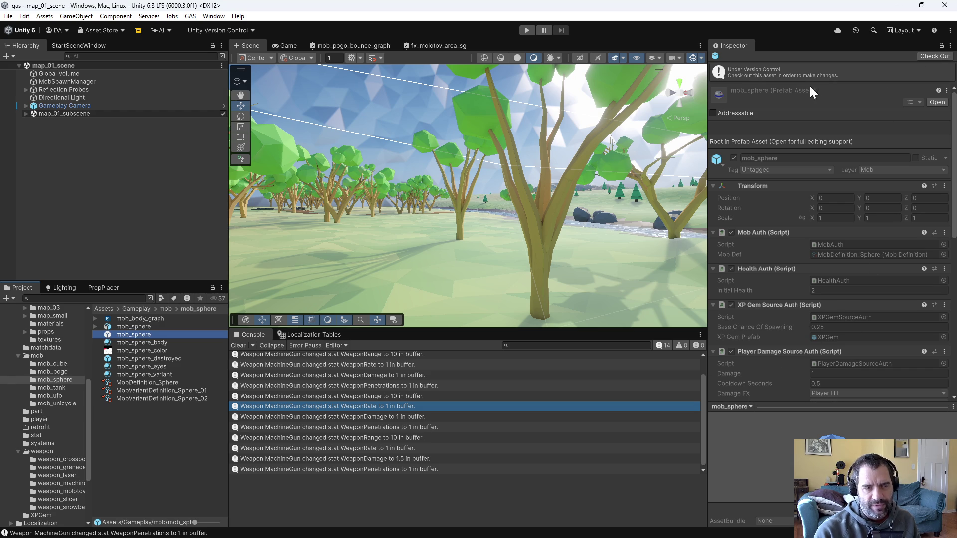
left_click(935, 56)
left_click(851, 304)
type("0.5")
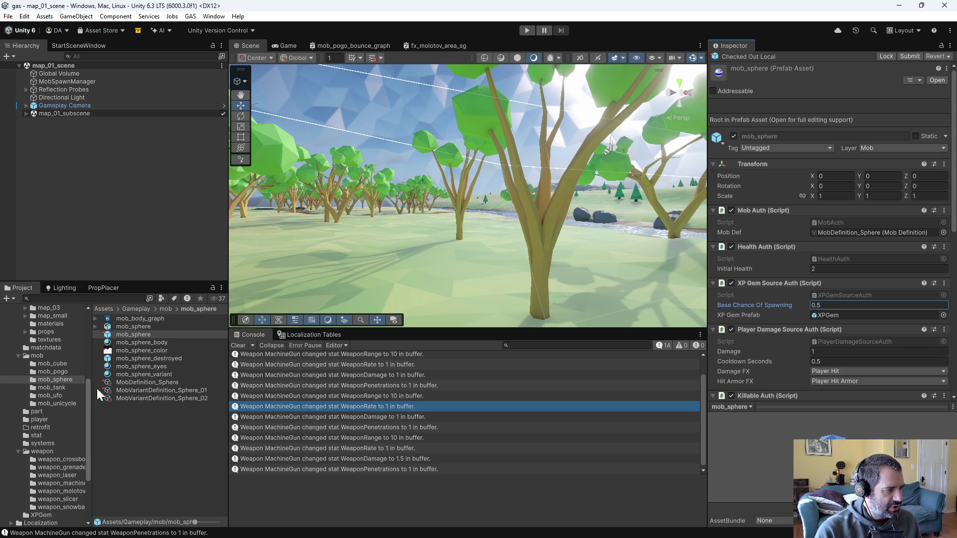
left_click(70, 364)
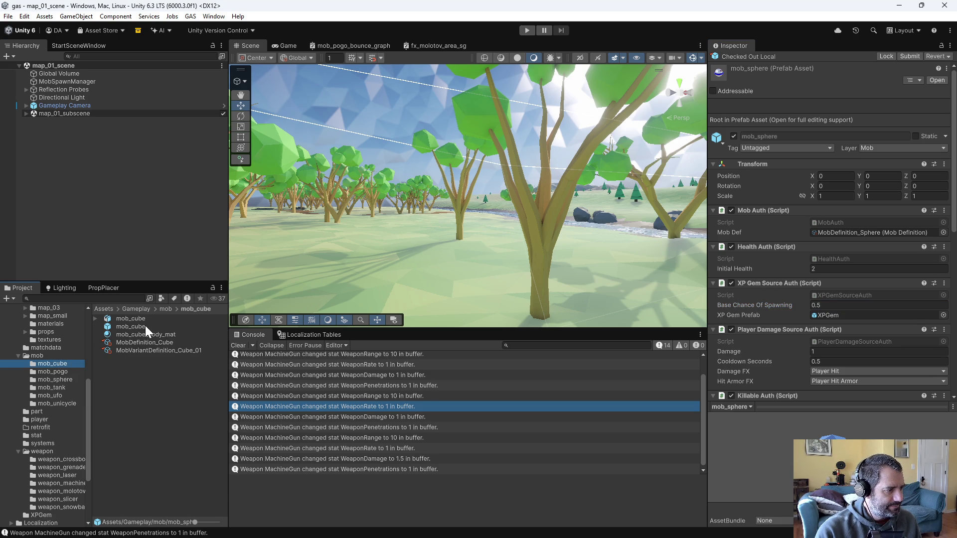
Set the mob_cube prefab's Base Chance Of Spawning to 0.5 and save it with check-out
double_click(130, 327)
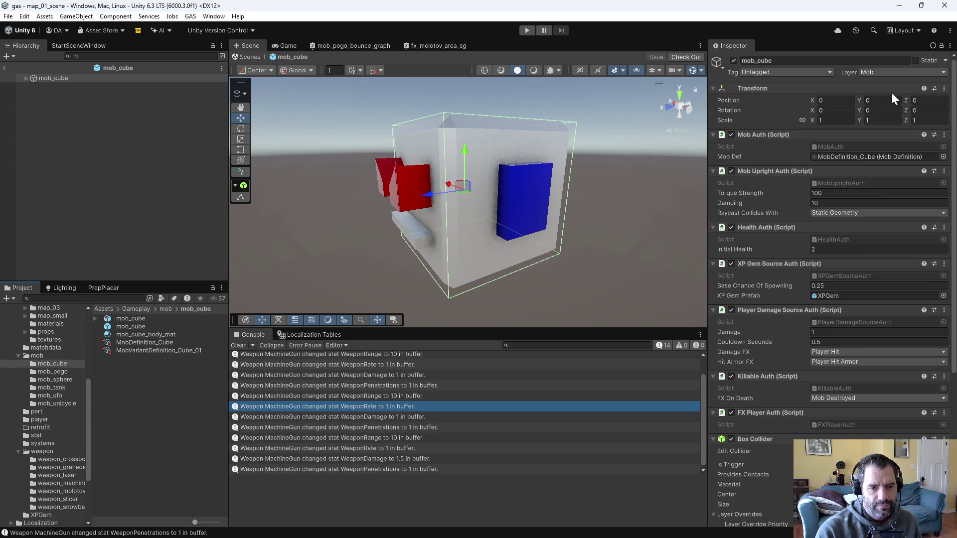
left_click(829, 285)
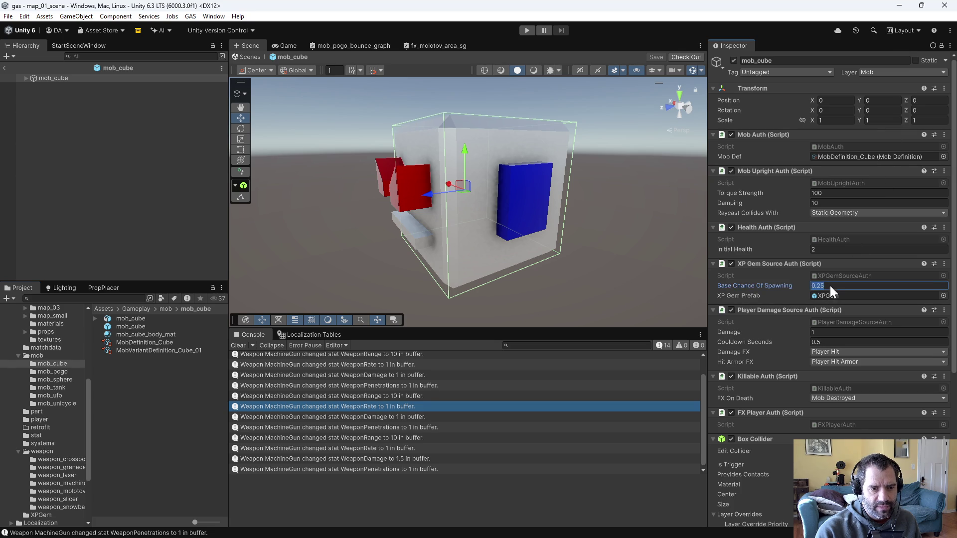
type("0.5")
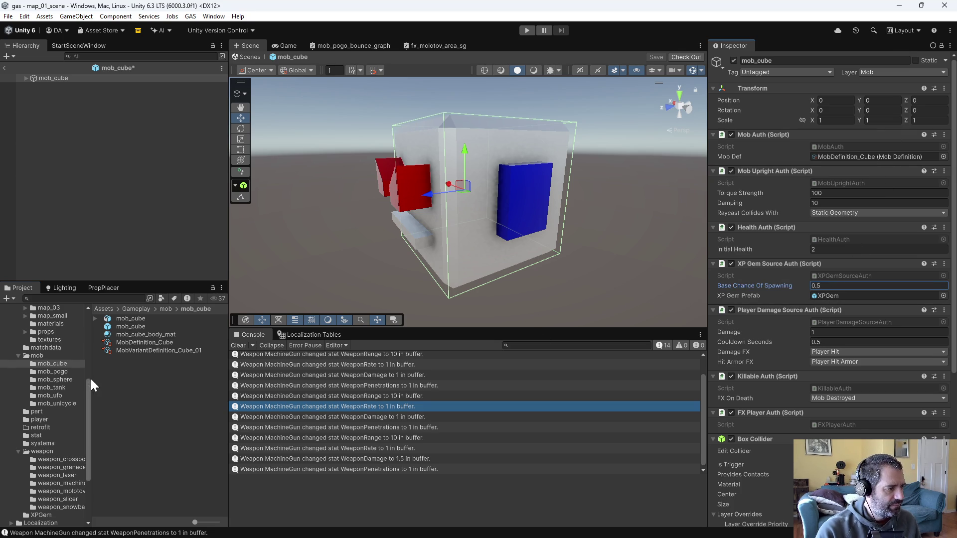
key("ctrl+s")
left_click(500, 289)
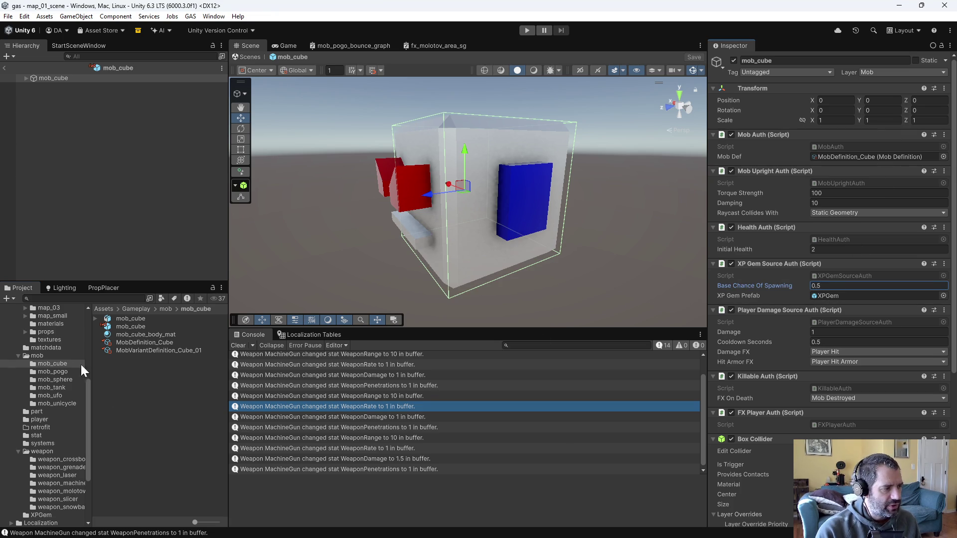
Set the mob_pogo prefab's Base Chance Of Spawning to 0.5 and save it with check-out
left_click(69, 370)
left_click(70, 377)
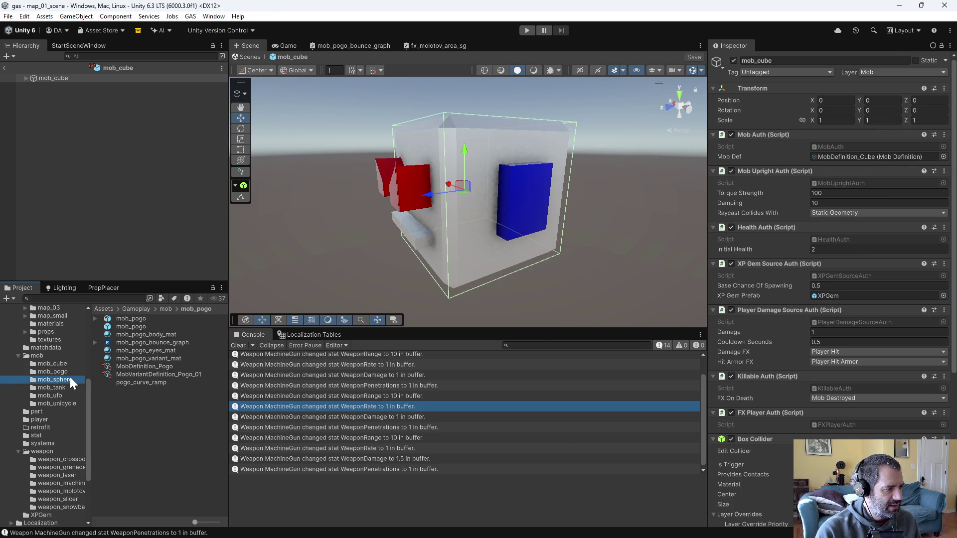
left_click(57, 371)
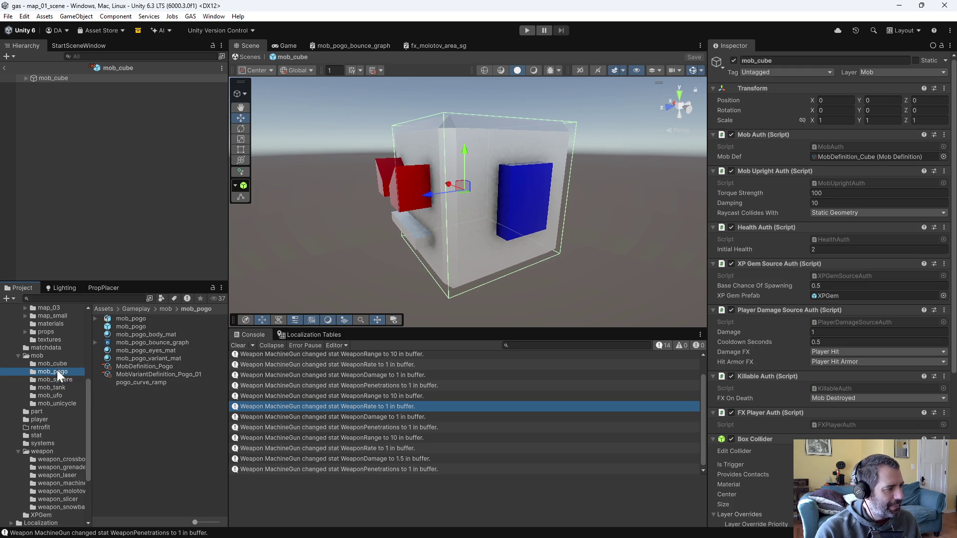
left_click(145, 367)
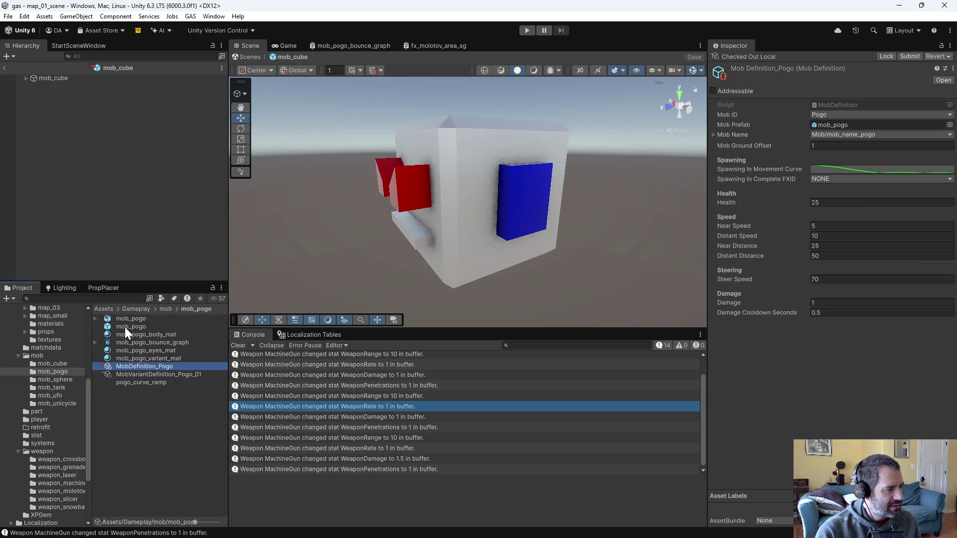
double_click(125, 327)
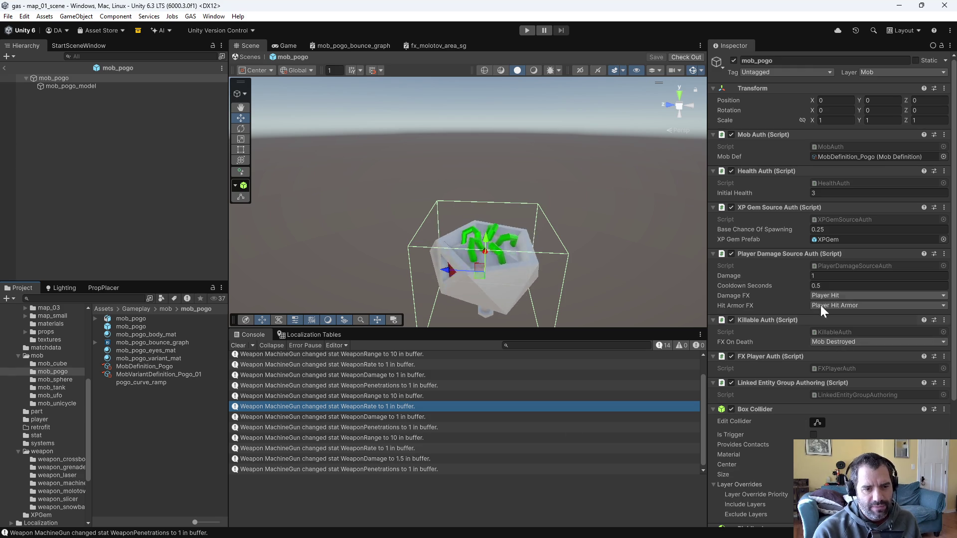
left_click(838, 229)
type("0.5")
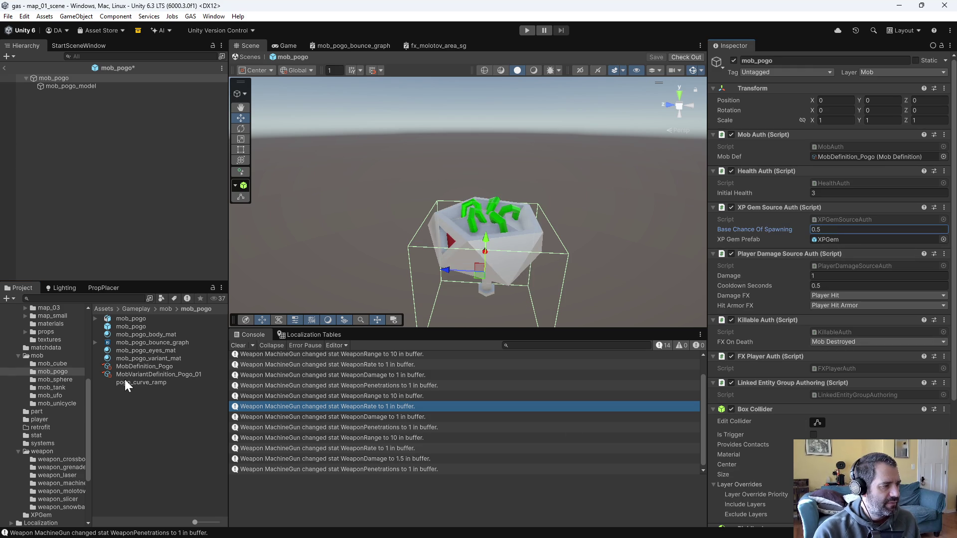
key("ctrl+s")
left_click(504, 289)
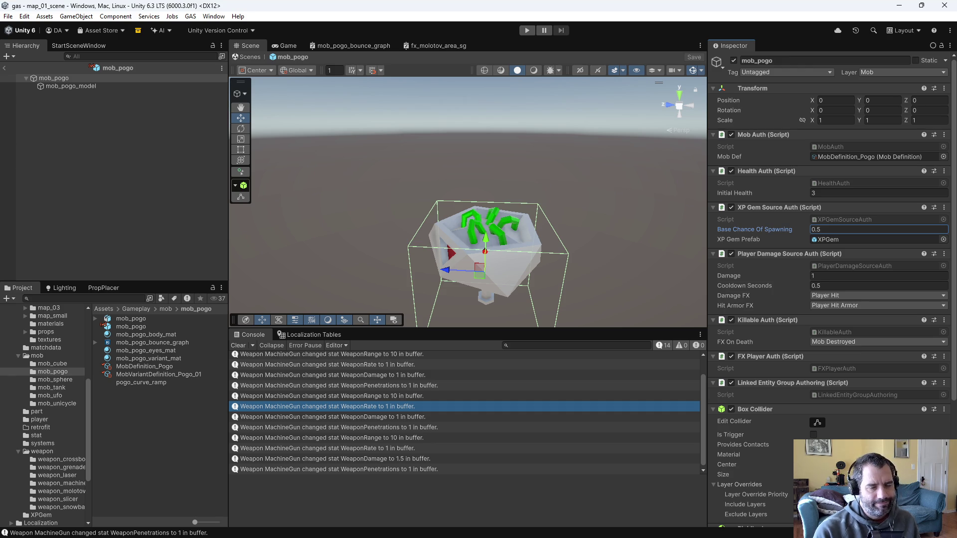
left_click(56, 387)
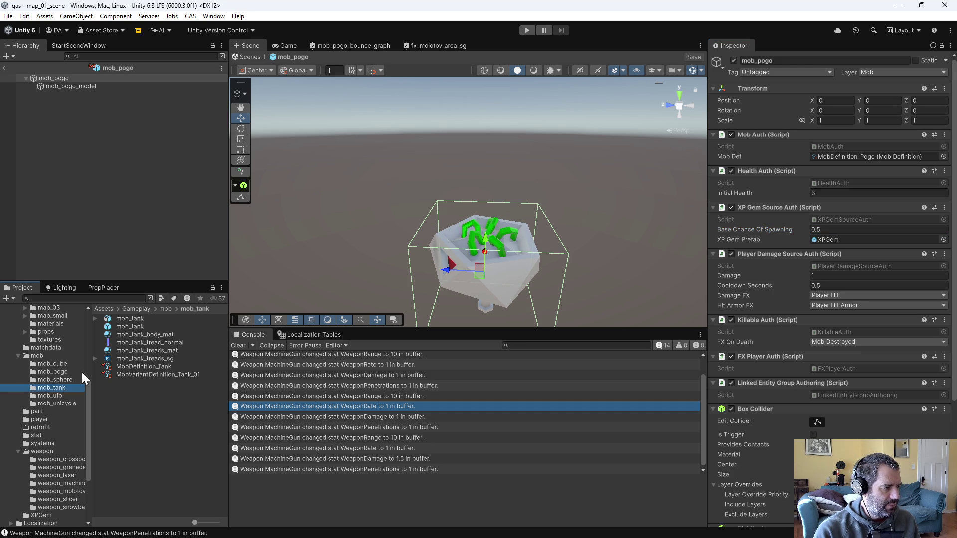
Set mob_tank's Base Chance Of Spawning to 0.5, save it and accept the check-out
double_click(124, 326)
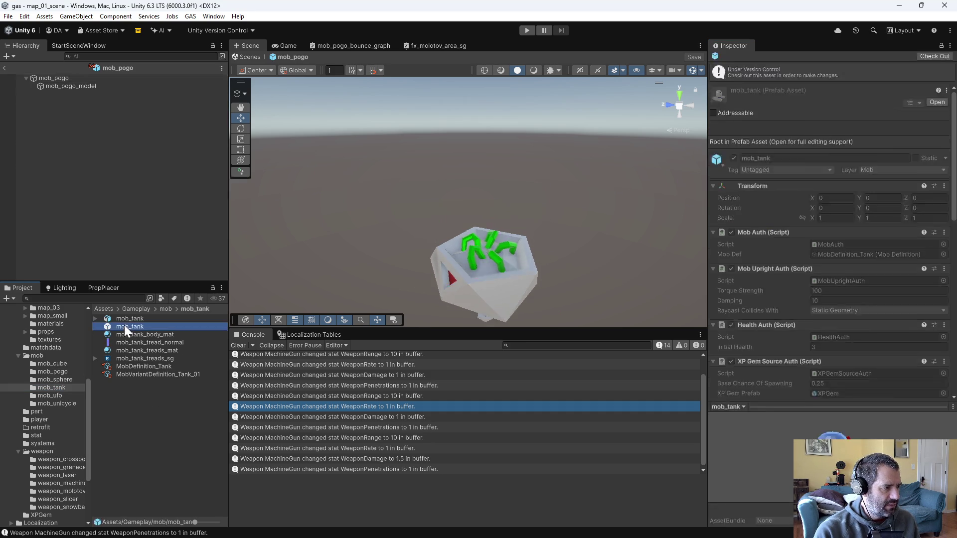
left_click(859, 286)
type("0.5")
key("ctrl+s")
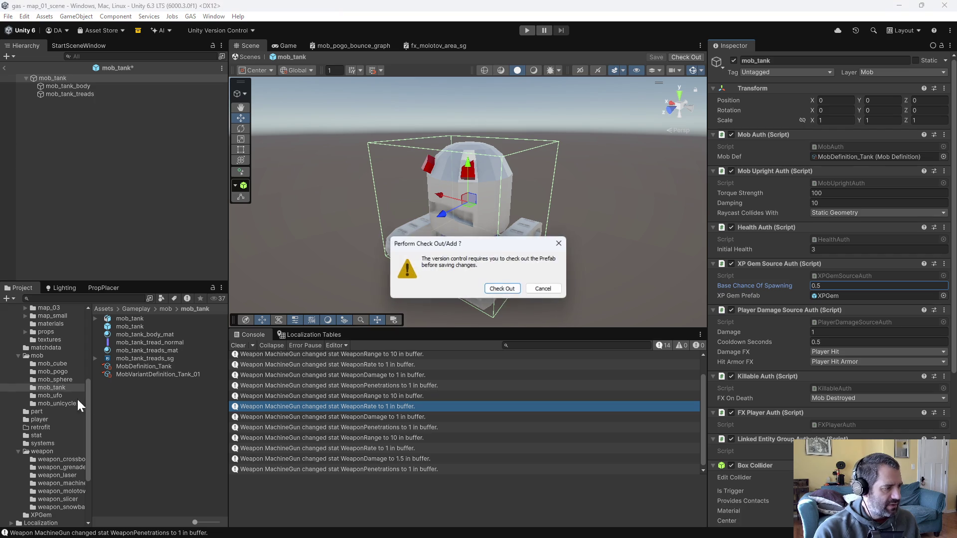
left_click(514, 288)
Open the mob_ufo prefab and begin editing its Base Chance Of Spawning value
left_click(50, 395)
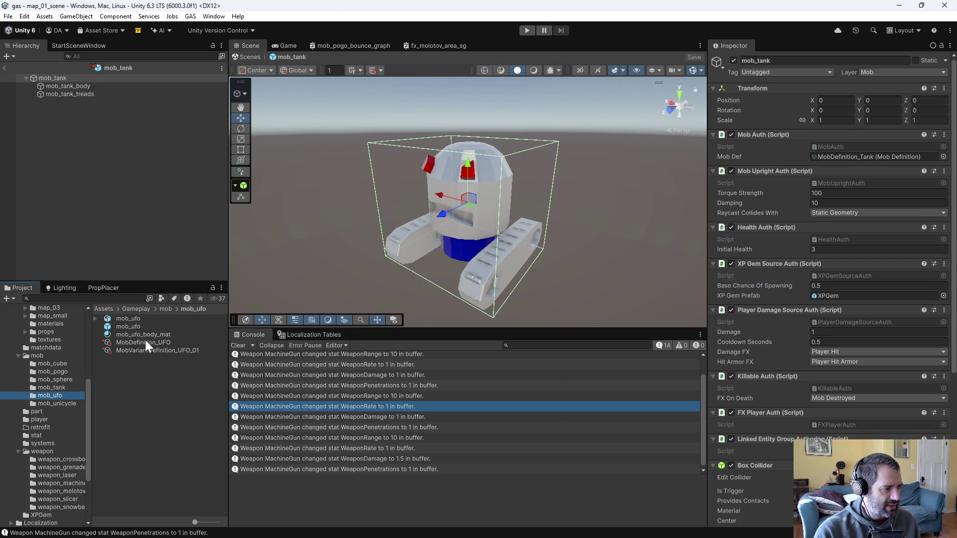
double_click(134, 326)
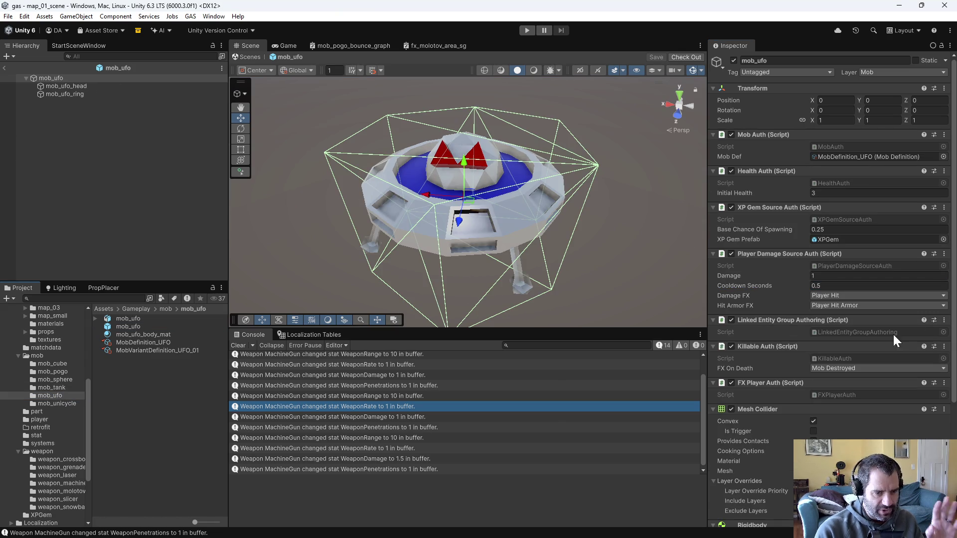
left_click(828, 229)
type("0")
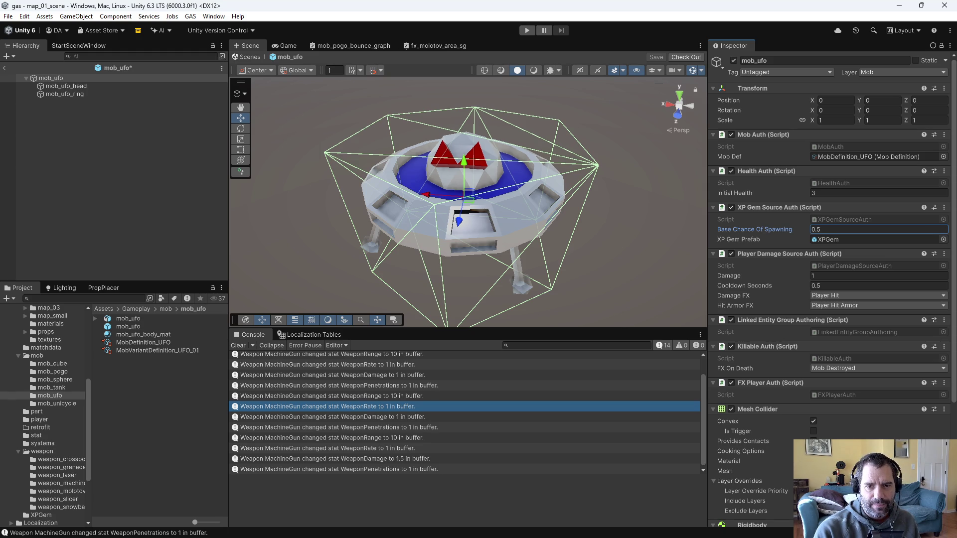
key("alt+Tab")
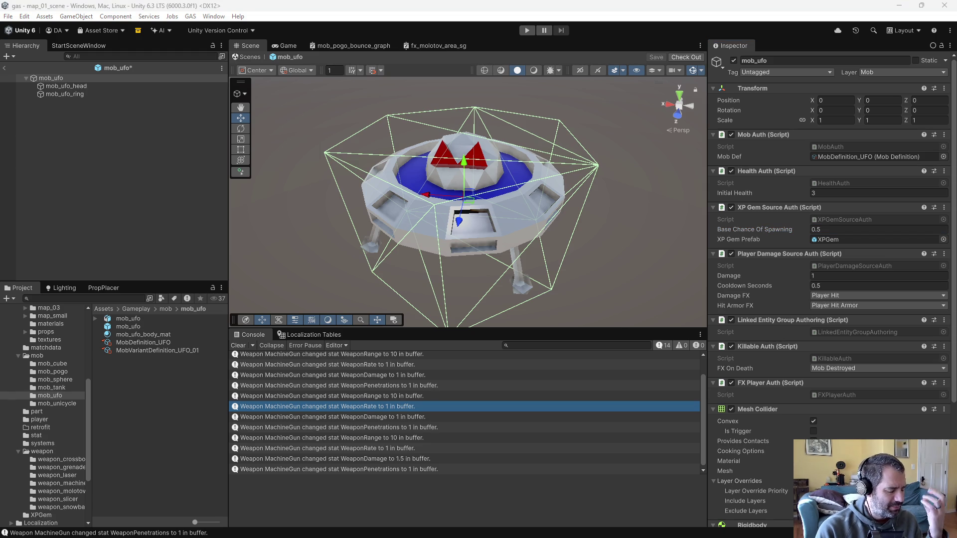
Open mob_unicycle, save and check out the previous prefab, then set spawn chance to 0.5
left_click(49, 404)
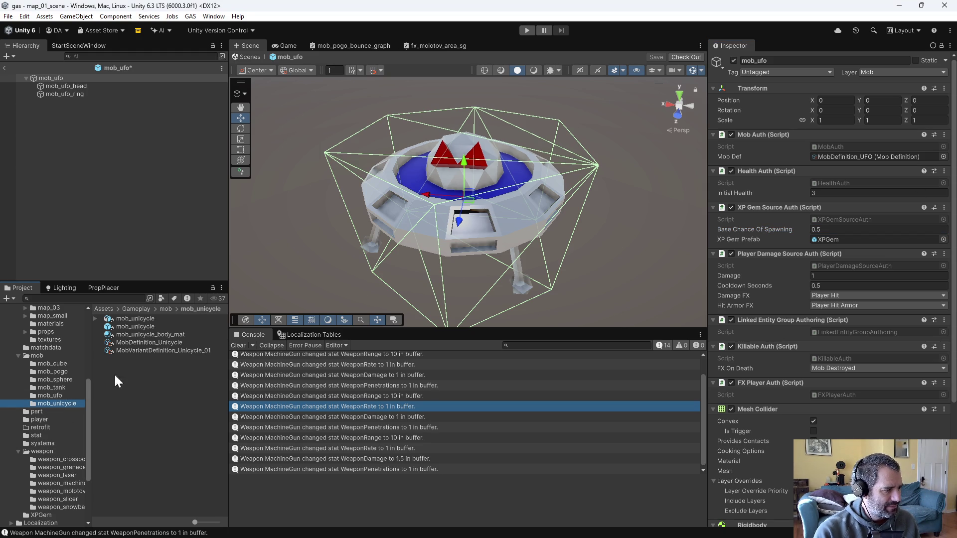
double_click(136, 327)
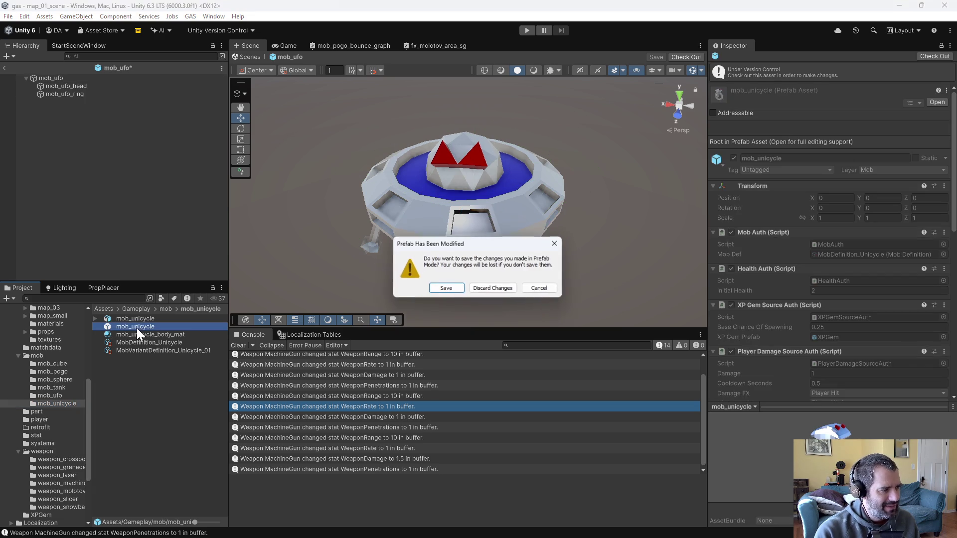
left_click(459, 291)
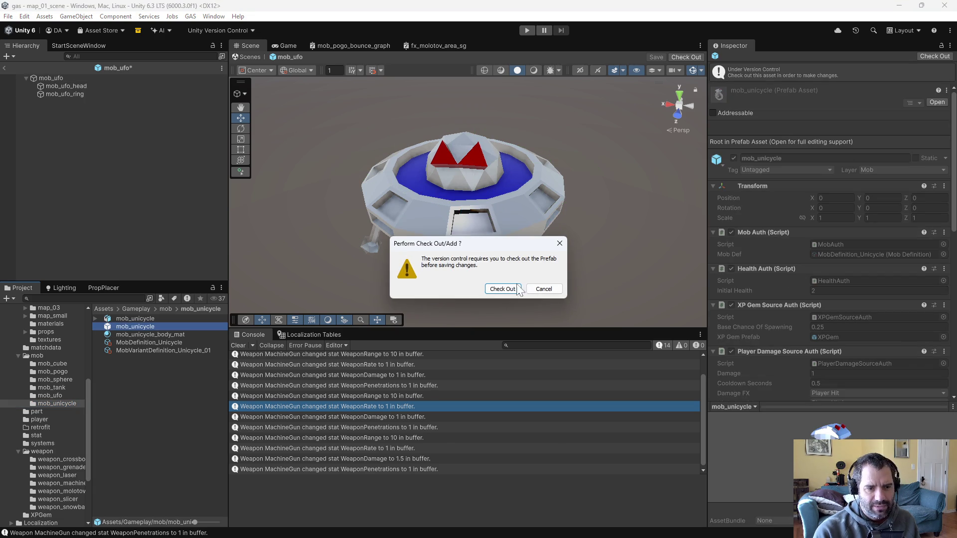
left_click(502, 289)
left_click(846, 230)
type("0.5")
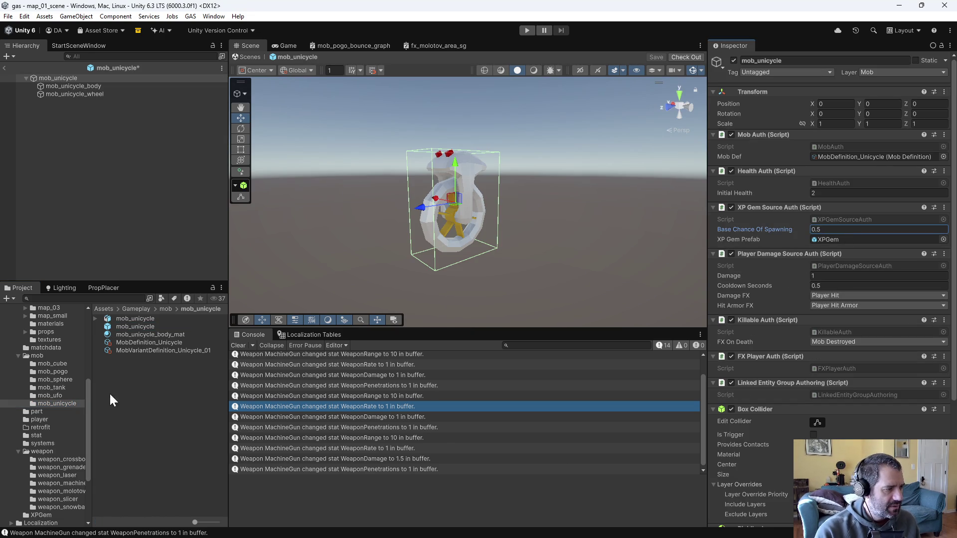
left_click(52, 397)
Reopen mob_tank, saving and checking out the unicycle prefab's 0.5 spawn chance change
left_click(52, 387)
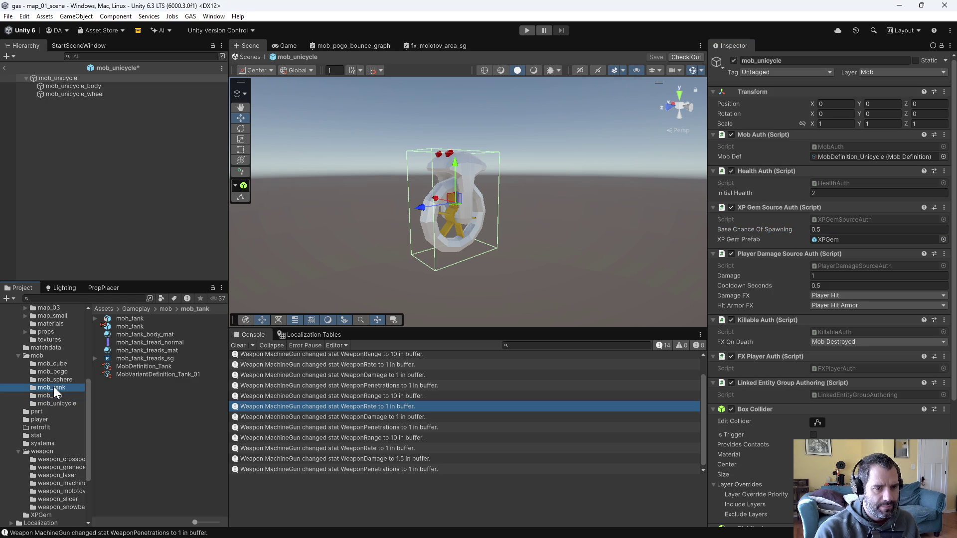
left_click(131, 325)
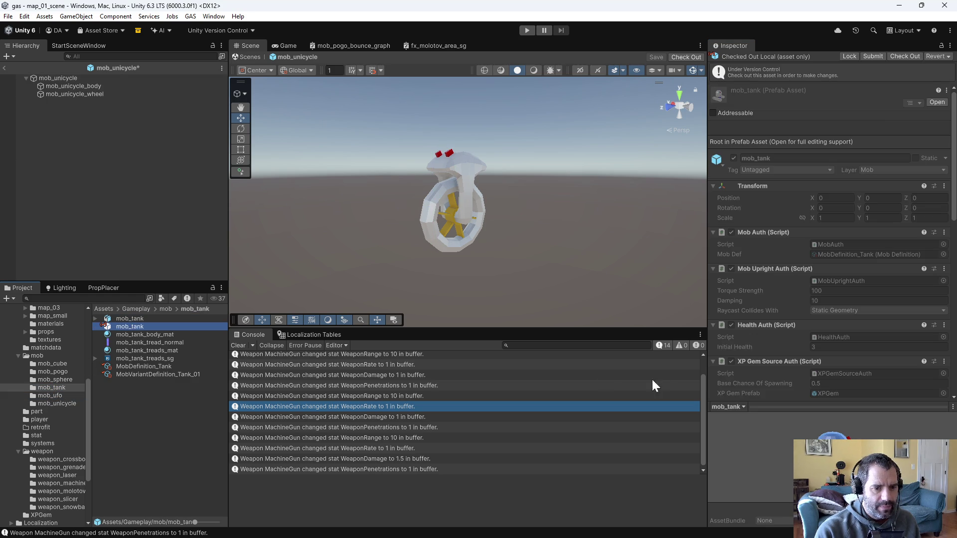
double_click(131, 324)
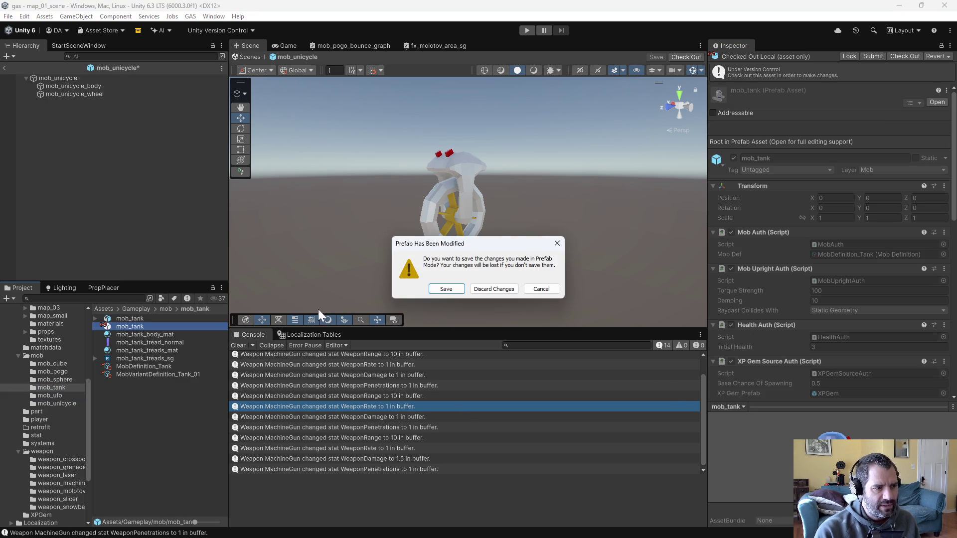
left_click(449, 291)
left_click(499, 292)
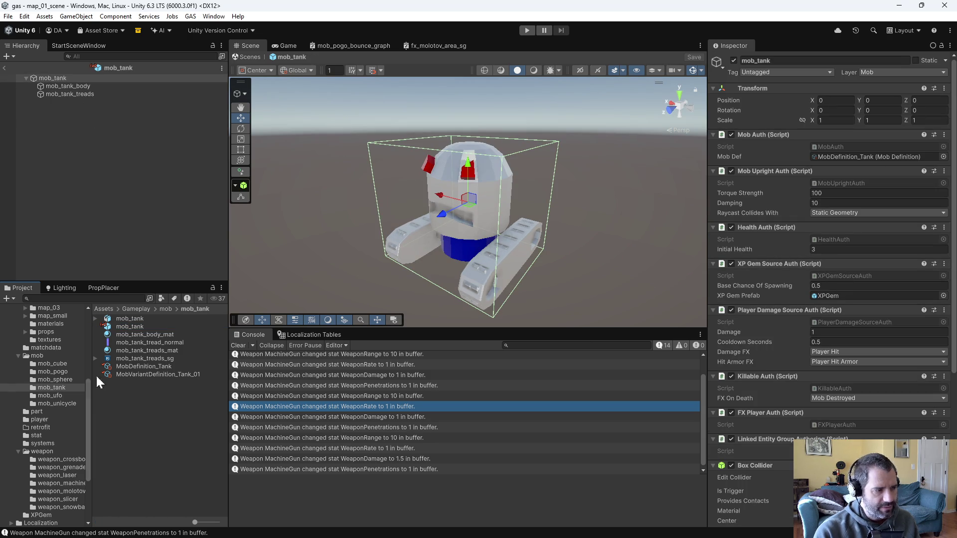
Open mob_sphere and select mob_pogo and mob_cube to confirm their spawn chances
left_click(55, 380)
double_click(136, 334)
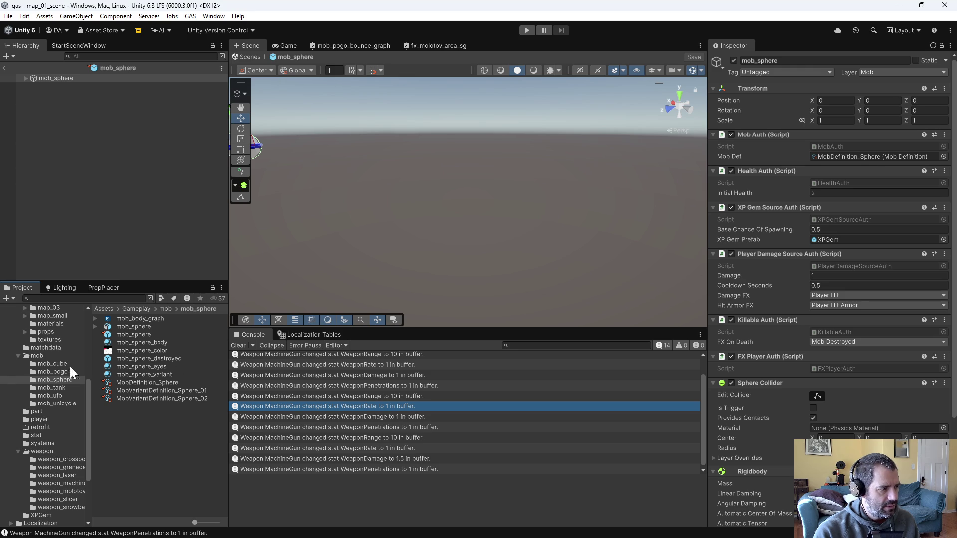
left_click(59, 365)
left_click(55, 371)
left_click(135, 326)
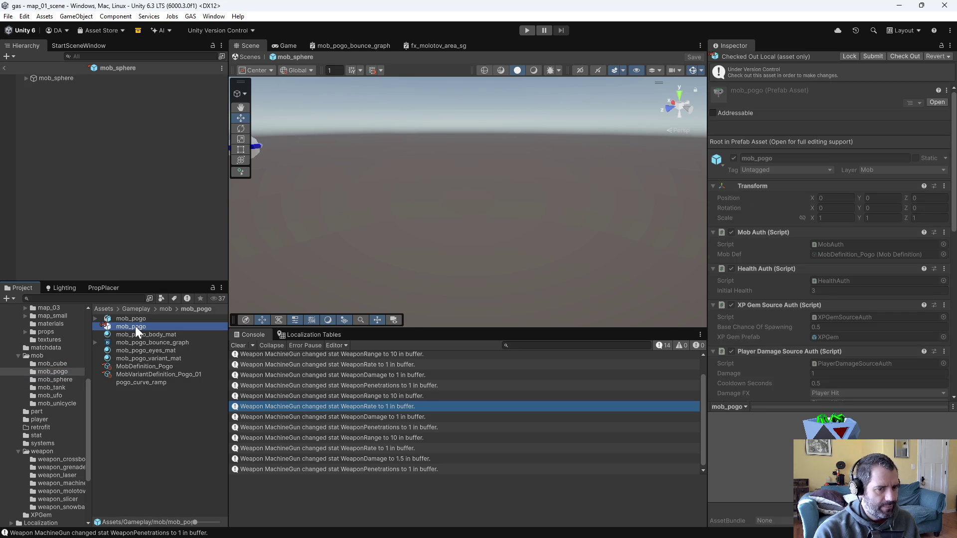
left_click(40, 363)
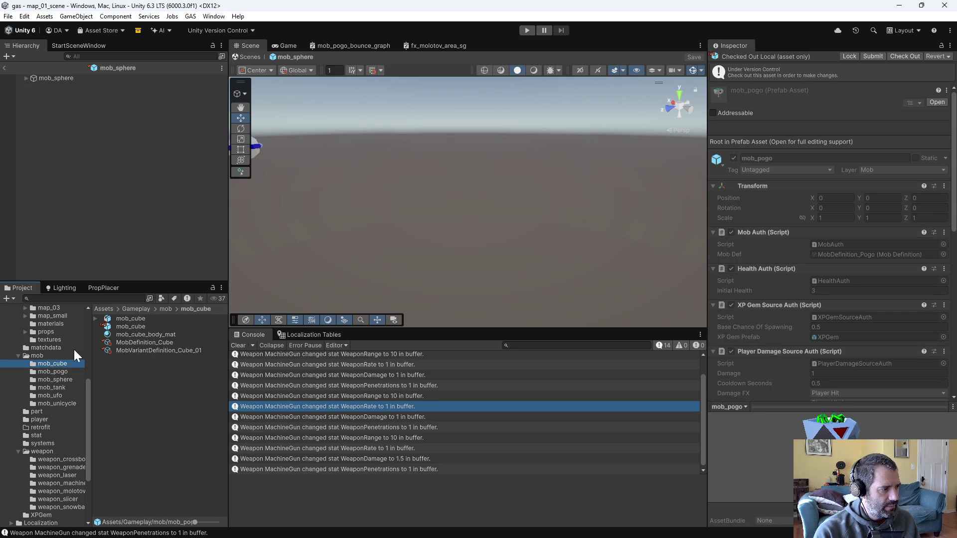
left_click(110, 326)
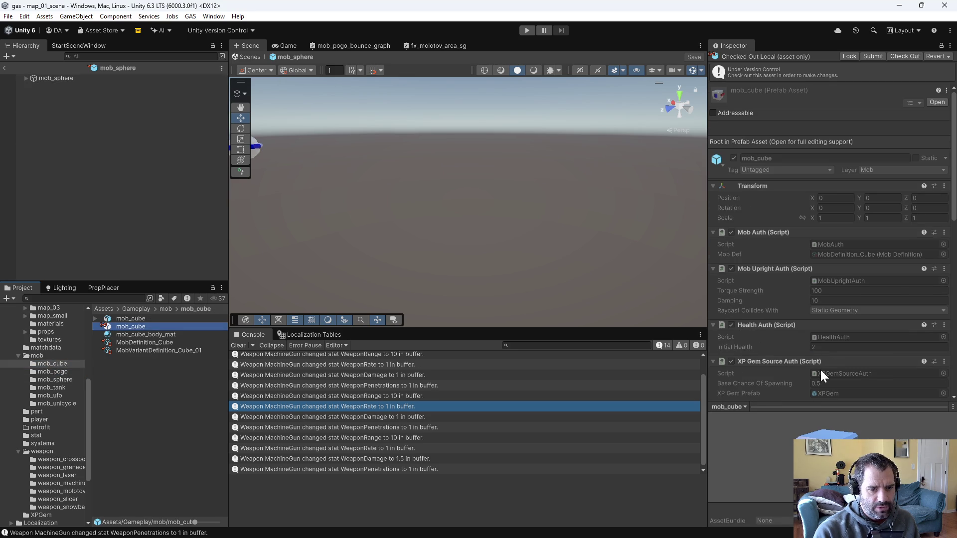
left_click(182, 418)
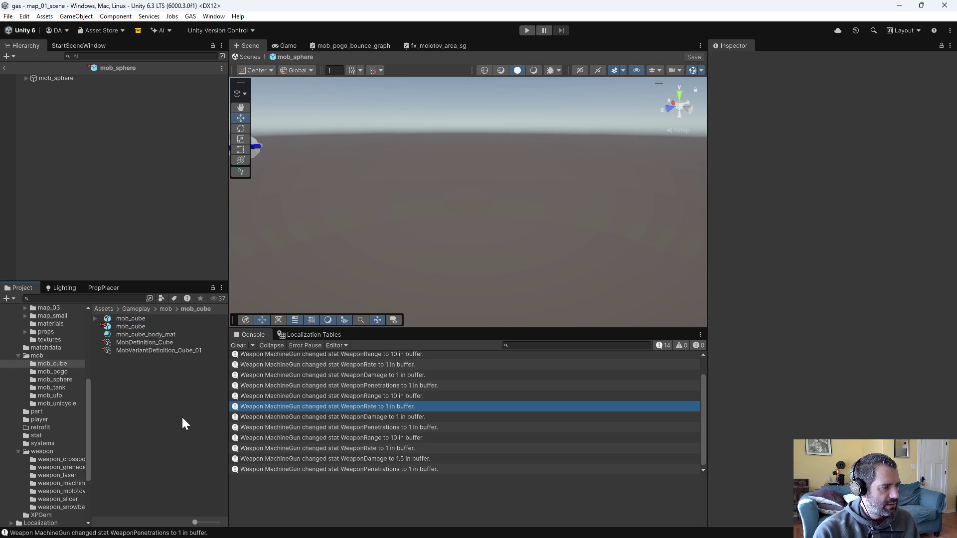
Enter Play mode and drive the car around the tree-covered field using W, A and S
left_click(523, 30)
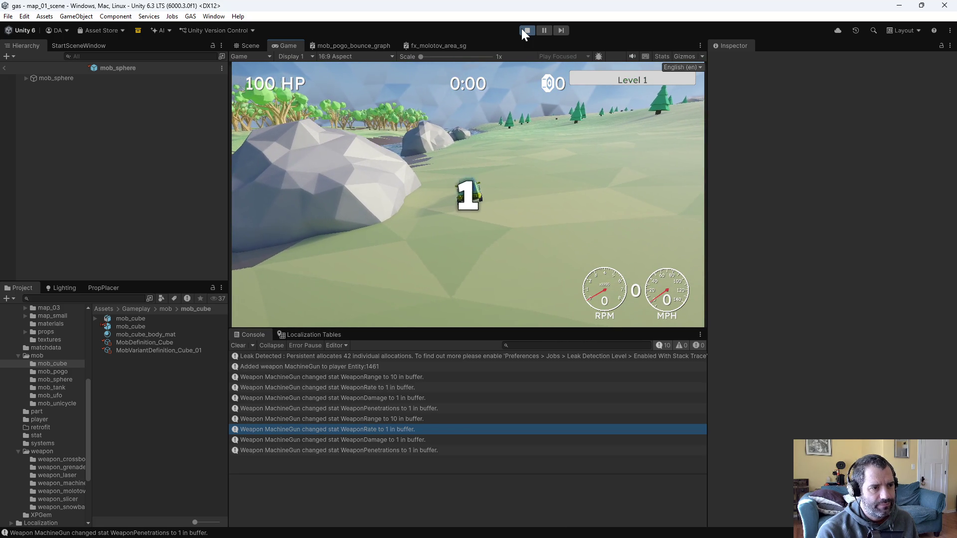
key("w")
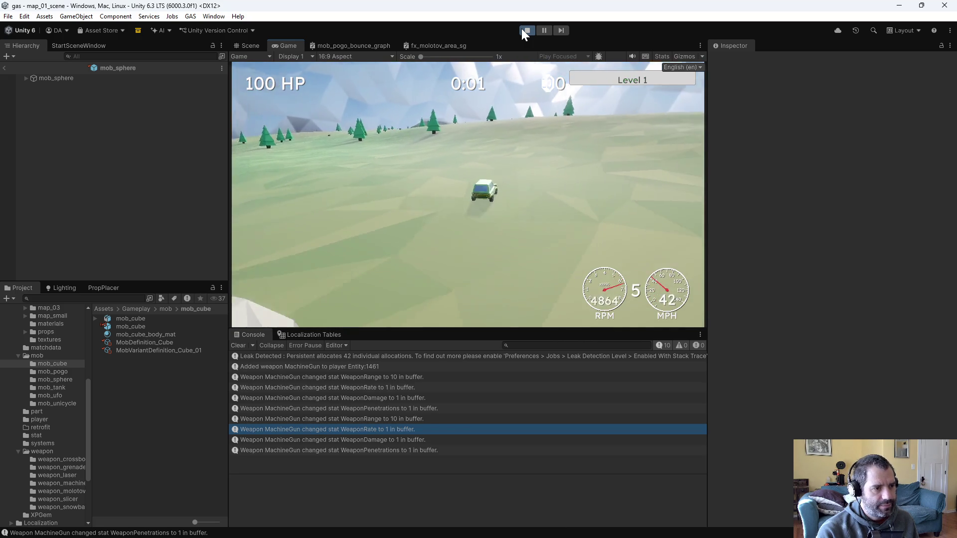
key("a")
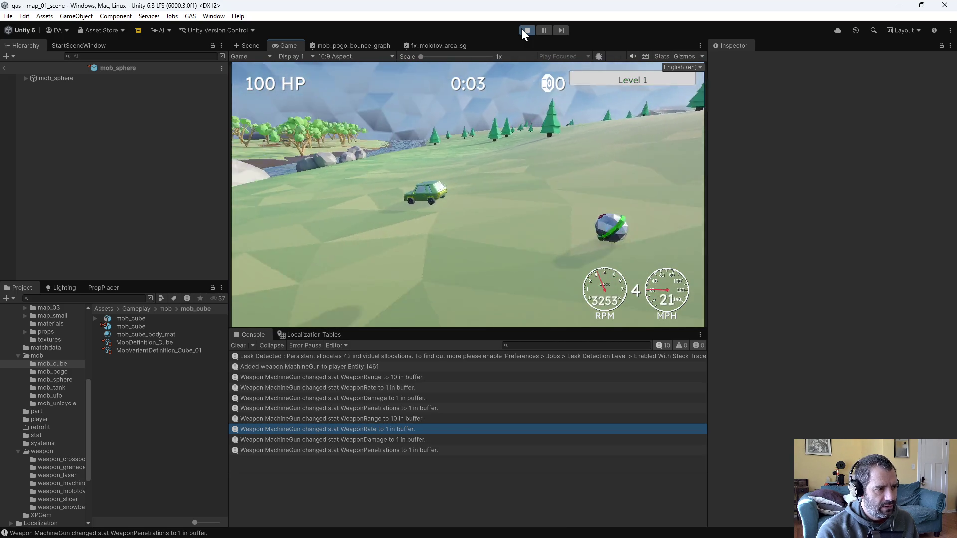
key("s")
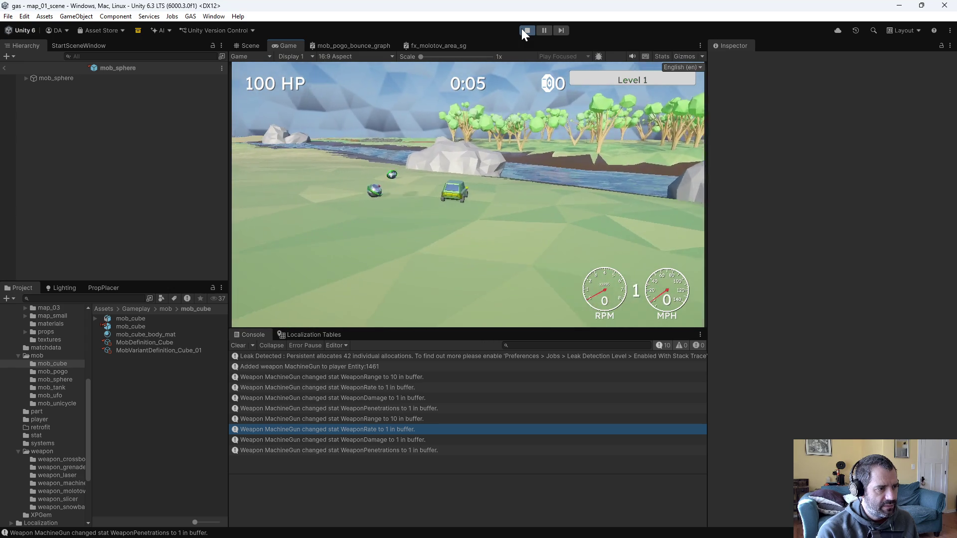
key("w")
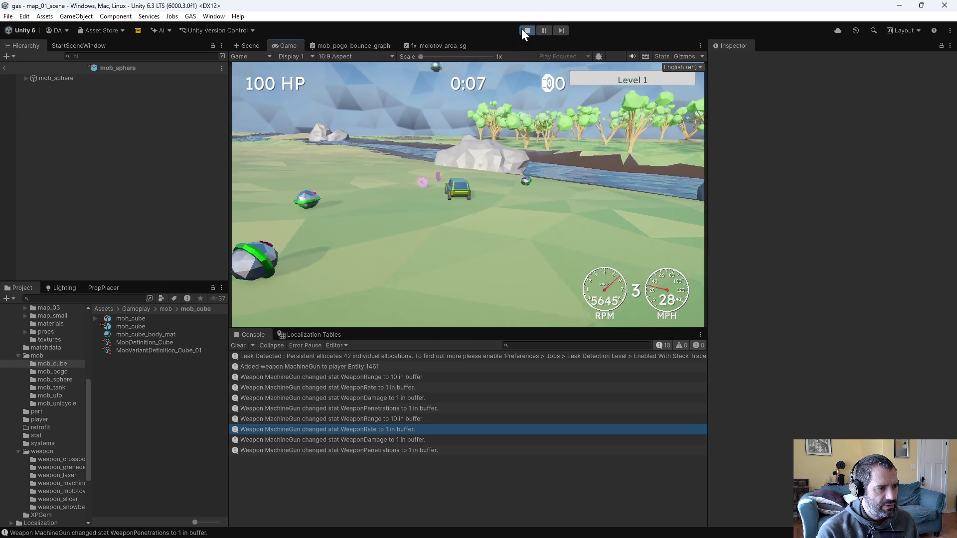
key("a")
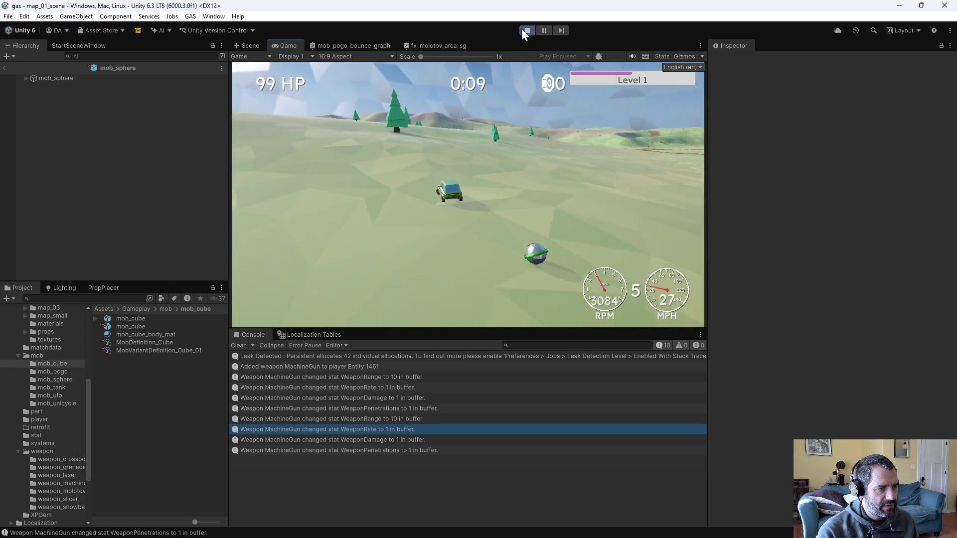
key("s")
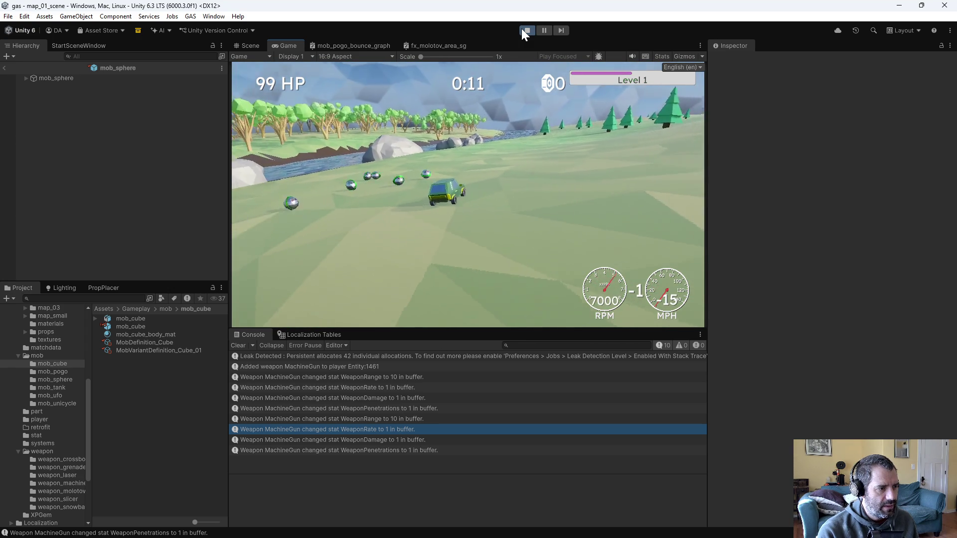
key("w")
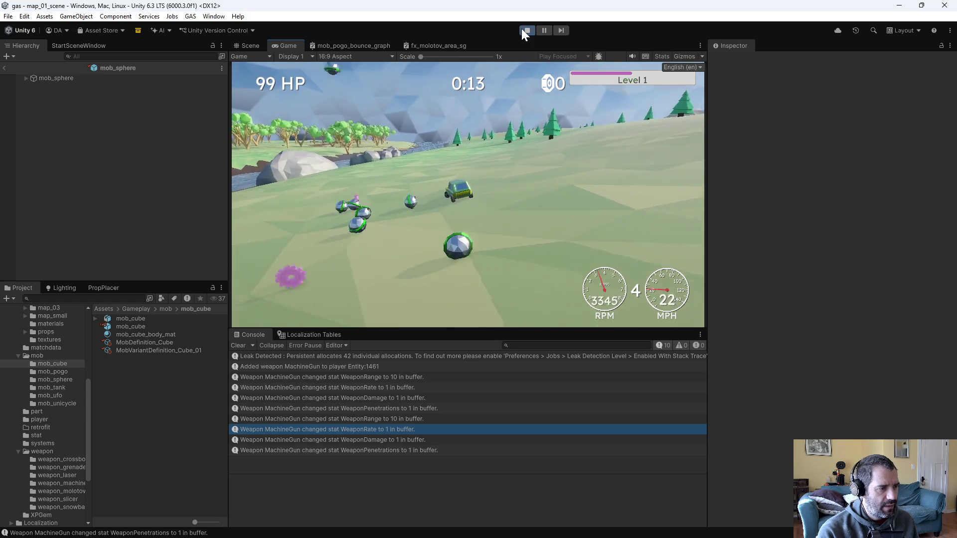
key("a")
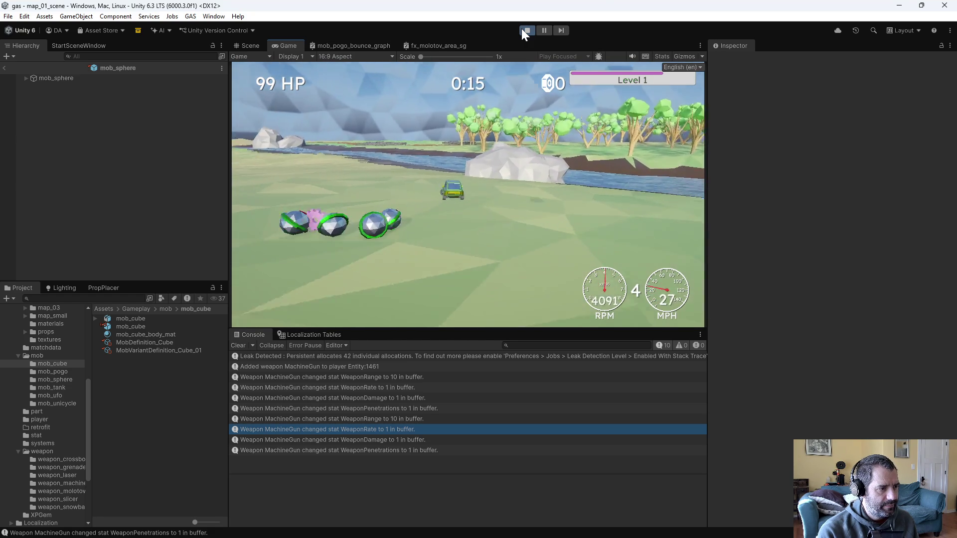
key("w")
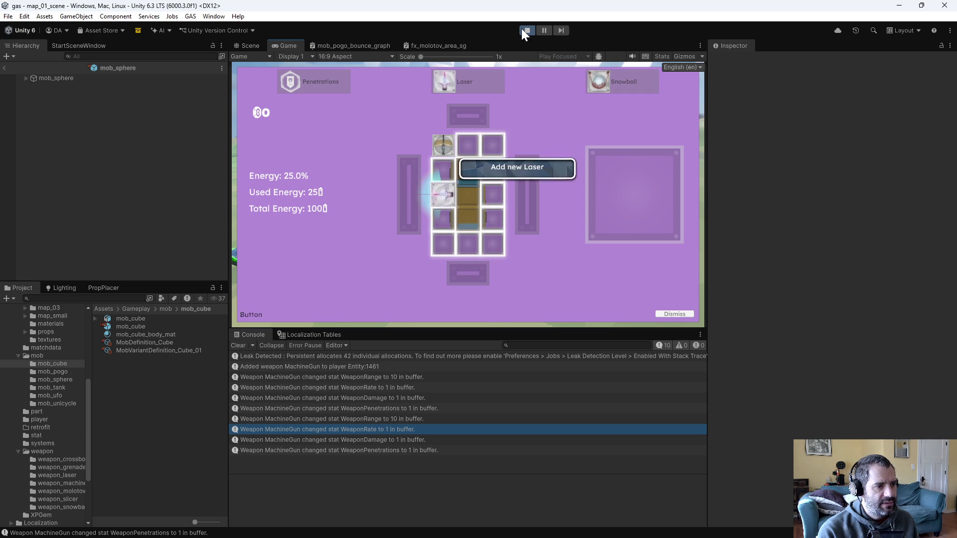
Take the new Laser weapon, then later the Laser Duration upgrade raising it to 2.2
key("Return")
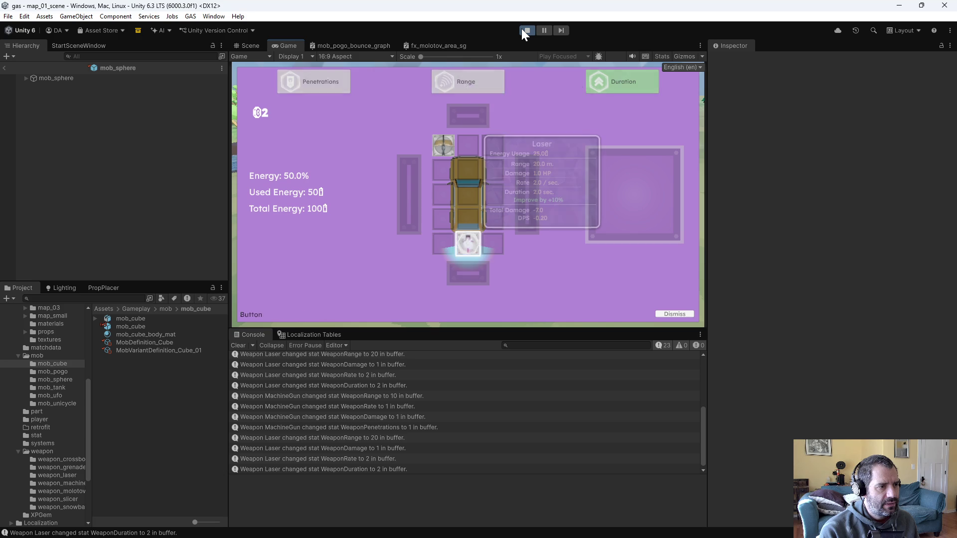
key("Return")
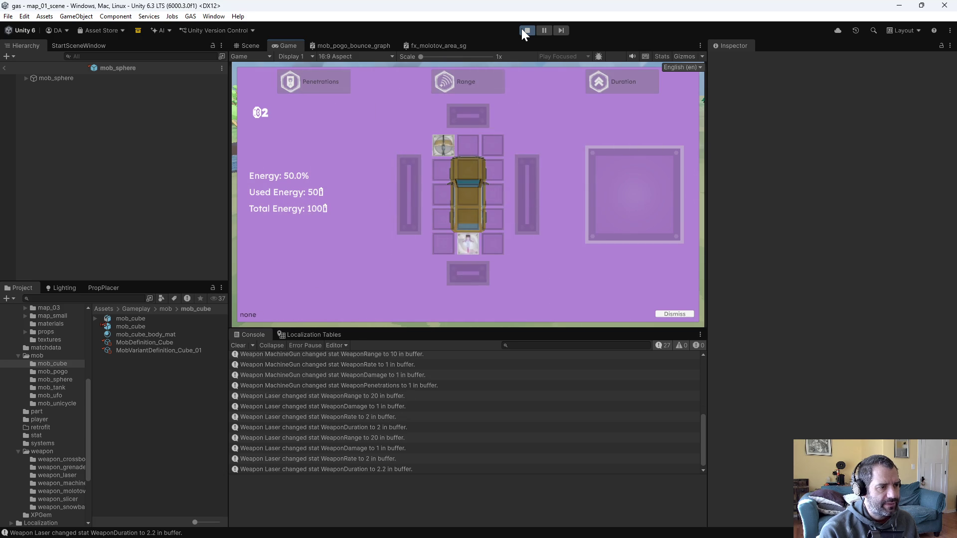
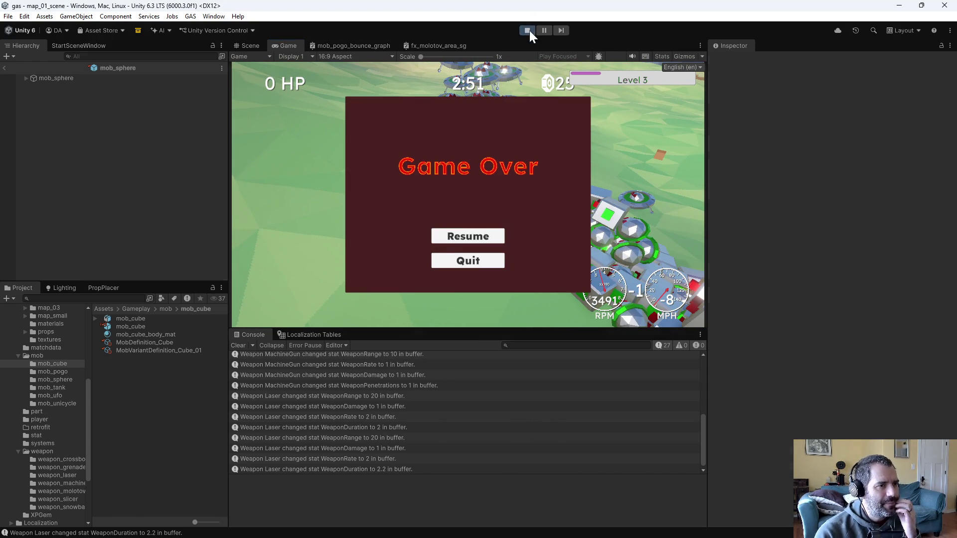
Stop the running game and open the Player prefab for editing
left_click(529, 30)
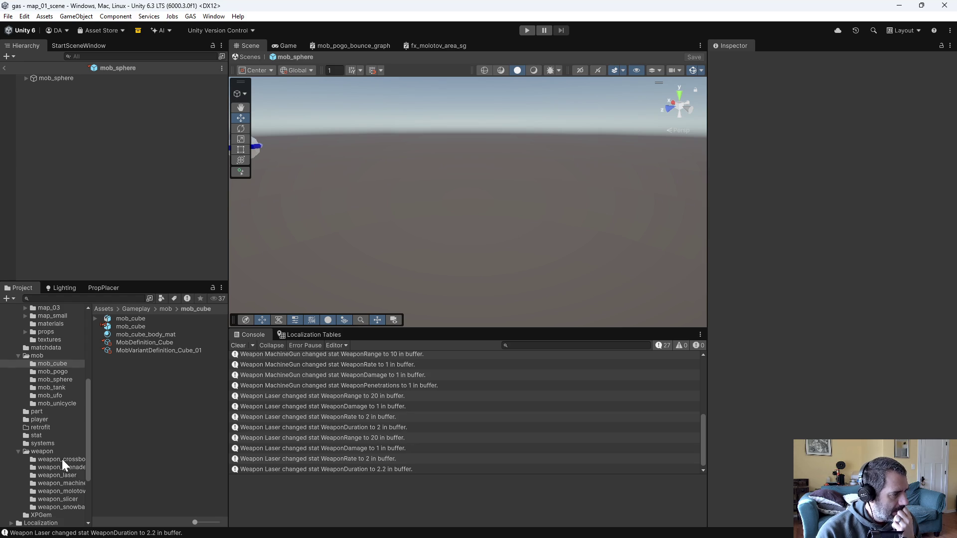
left_click(42, 418)
double_click(135, 334)
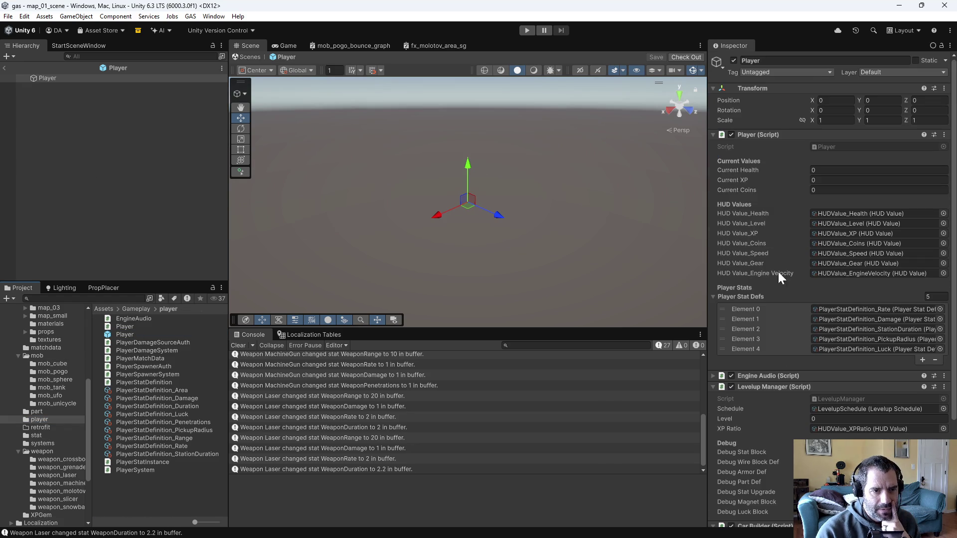
Locate the Player's LevelupSchedule asset (Required XP 4, 8, 16, 32, 64) and check it out
scroll(779, 271, "down", 4)
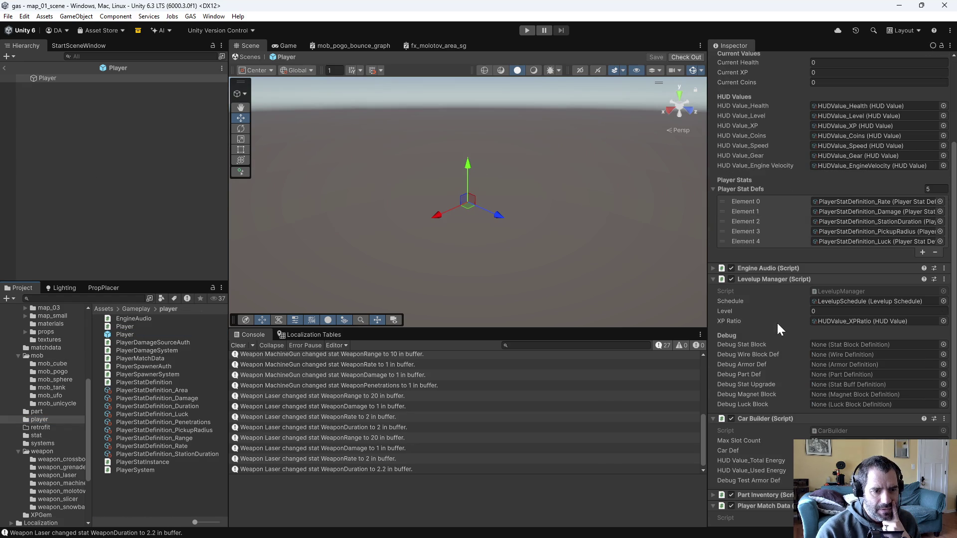
left_click(927, 299)
left_click(129, 327)
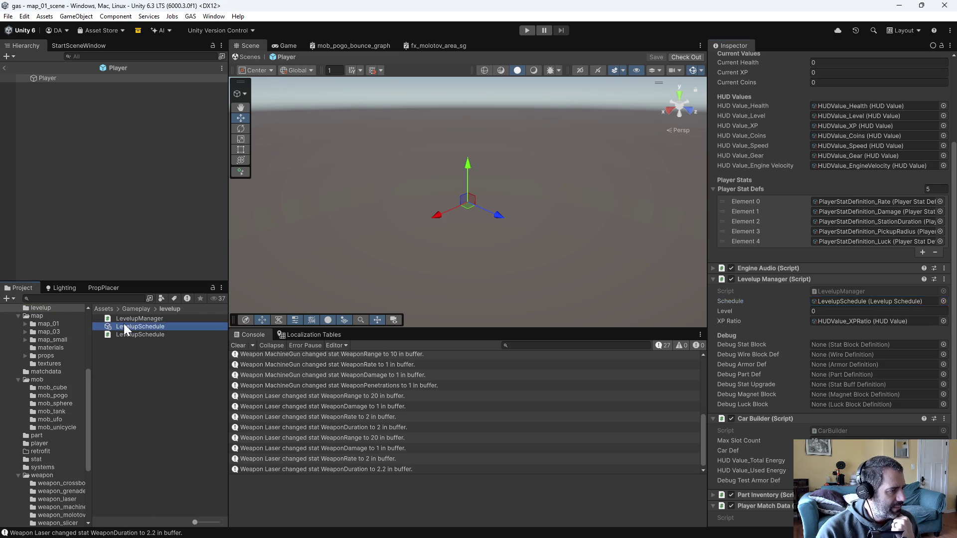
left_click(936, 56)
Change Required XP Elements 1 and 2 to 6 and 8
left_click(848, 137)
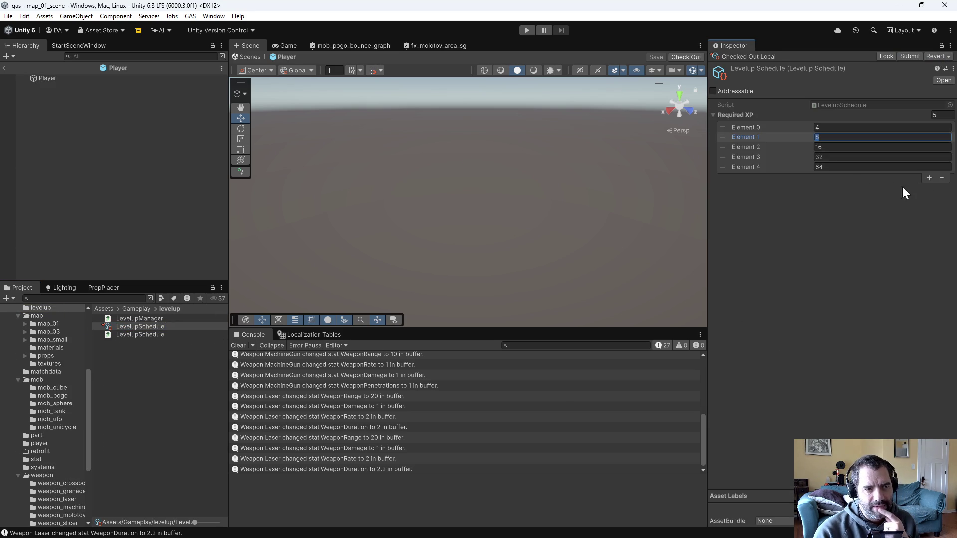
left_click(832, 127)
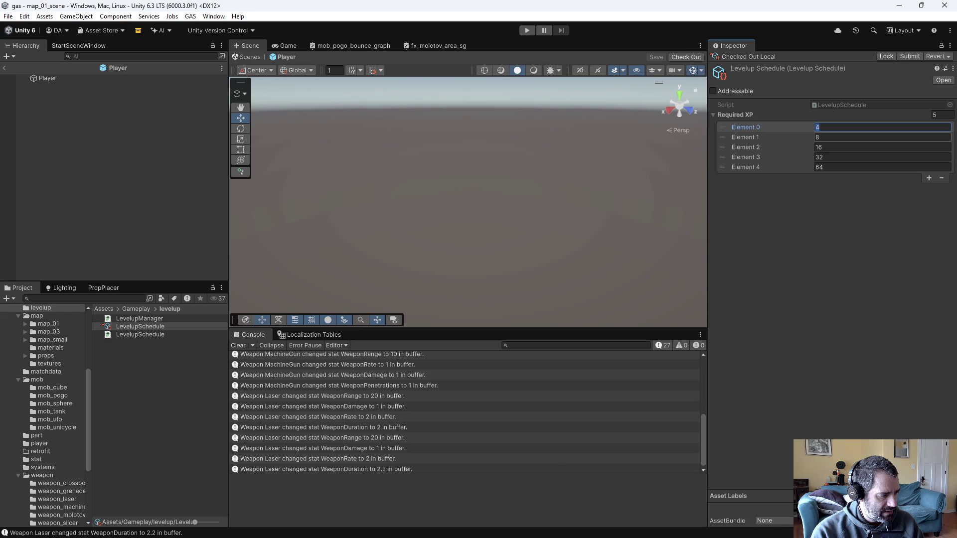
left_click(831, 137)
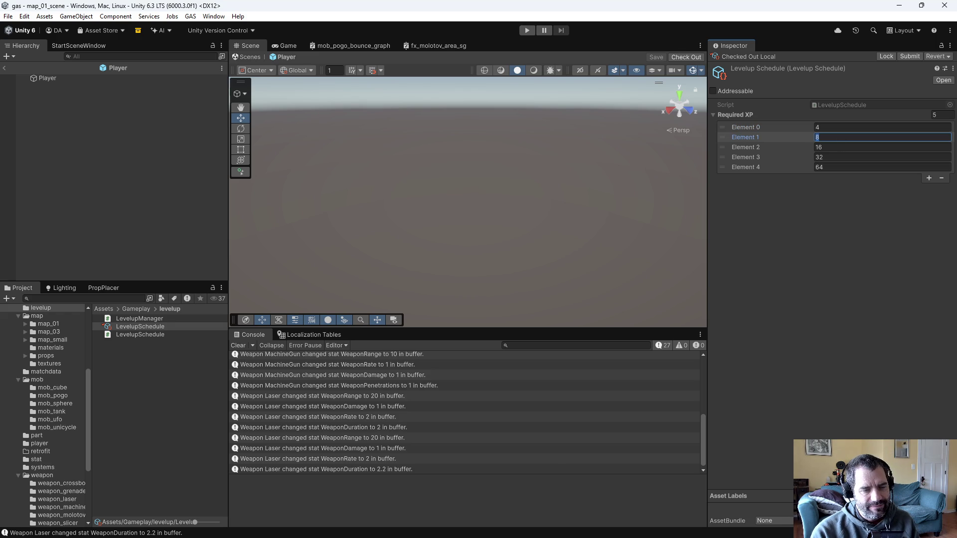
type("6")
left_click(837, 148)
type("8")
left_click(830, 157)
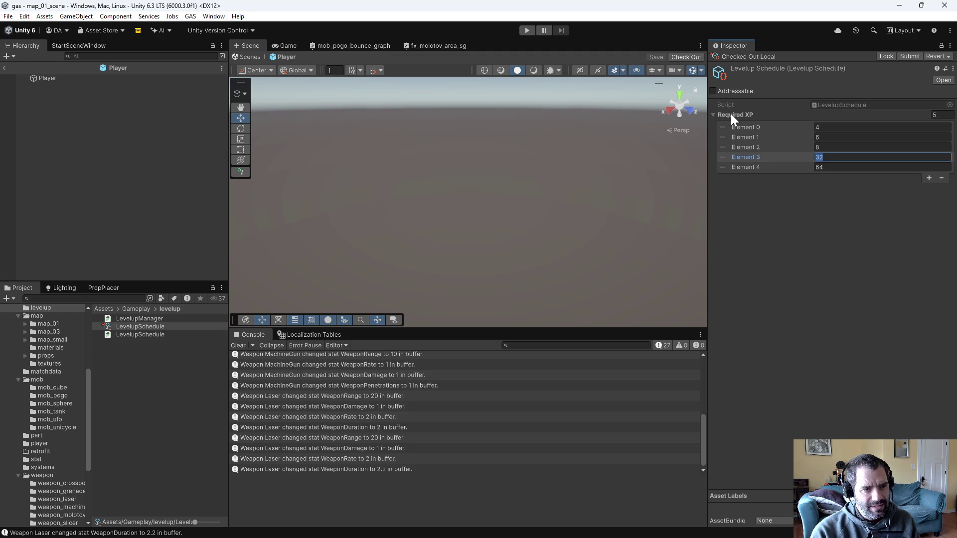
Recheck the earlier values and set Elements 3 and 4 to 10 and 12
mouse_move(748, 124)
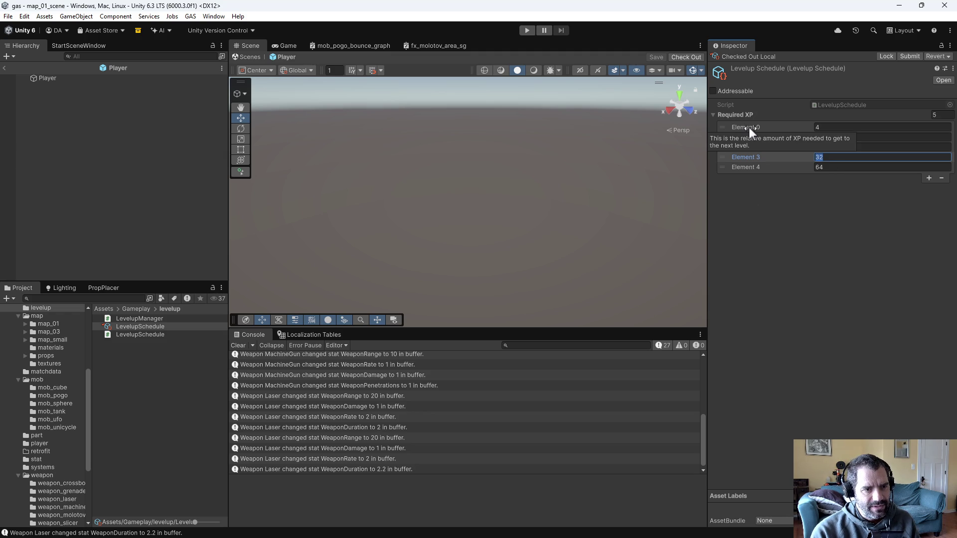
left_click(828, 138)
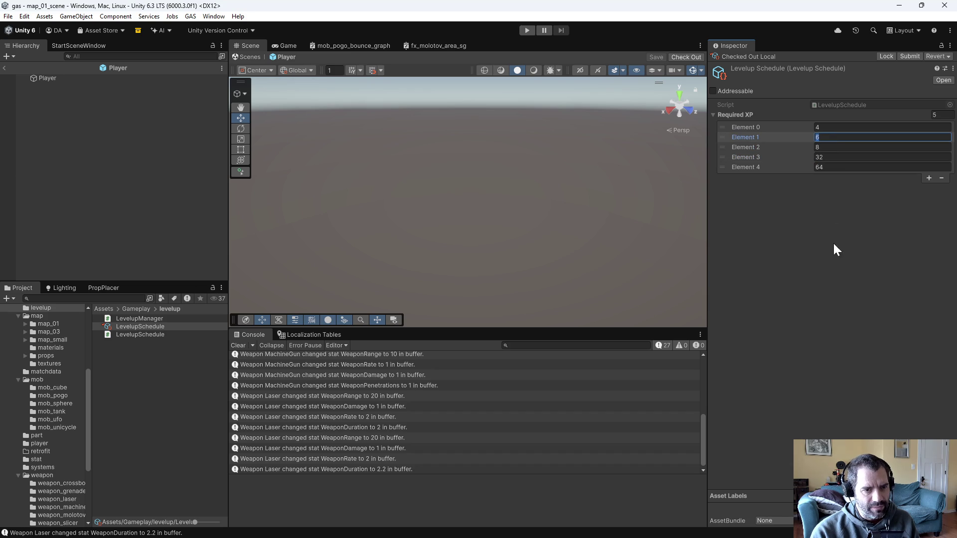
left_click(847, 158)
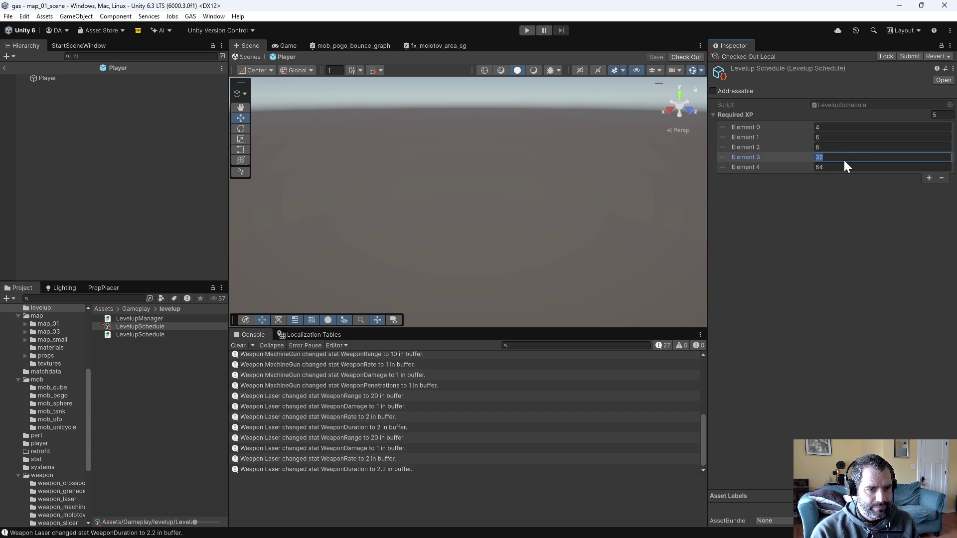
left_click(823, 126)
left_click(838, 138)
left_click(847, 149)
left_click(848, 157)
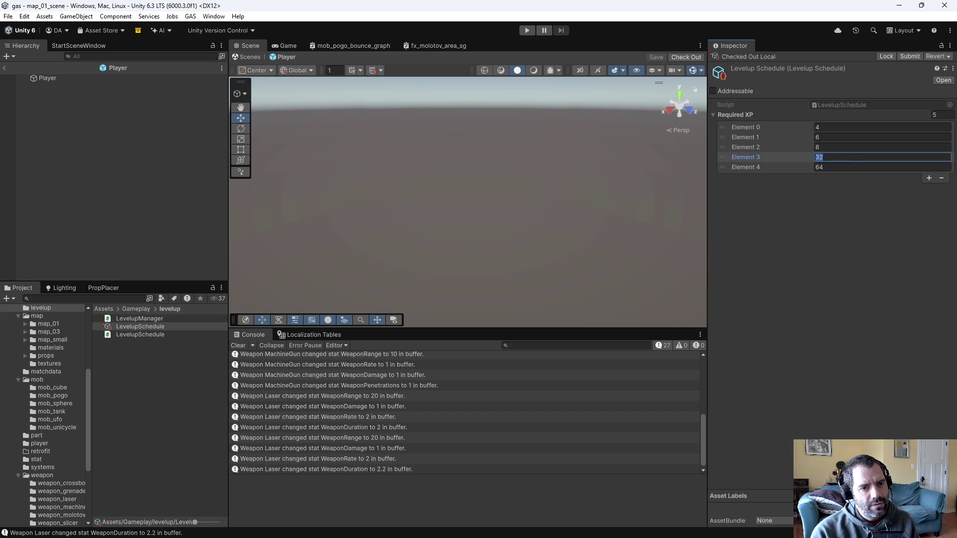
type("10")
left_click(848, 166)
type("12")
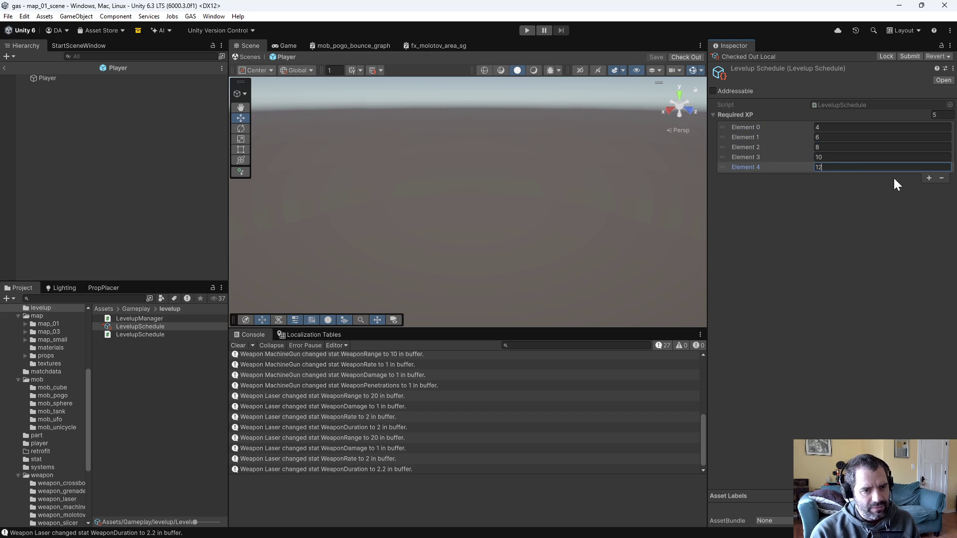
Add three more levels with Required XP 15, 20 and 25
left_click(930, 178)
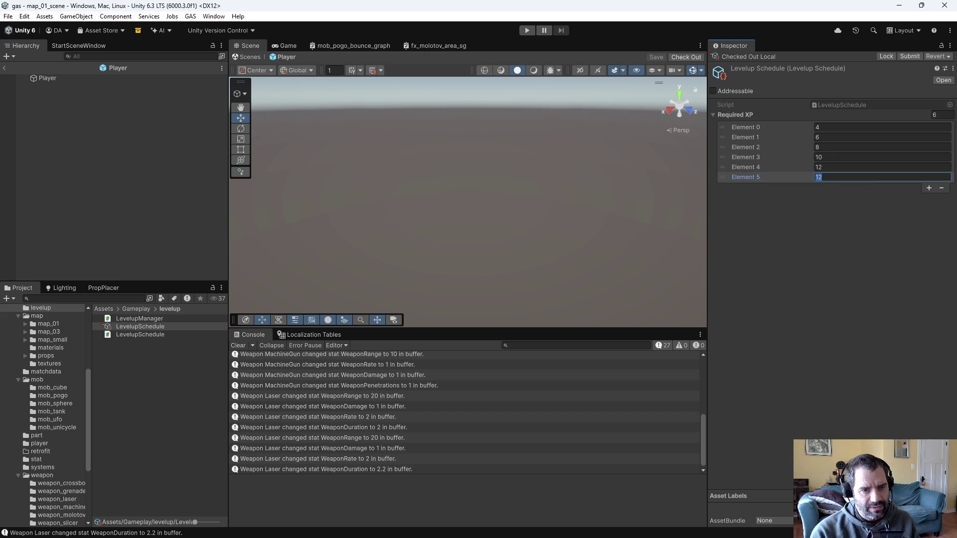
type("15")
left_click(927, 188)
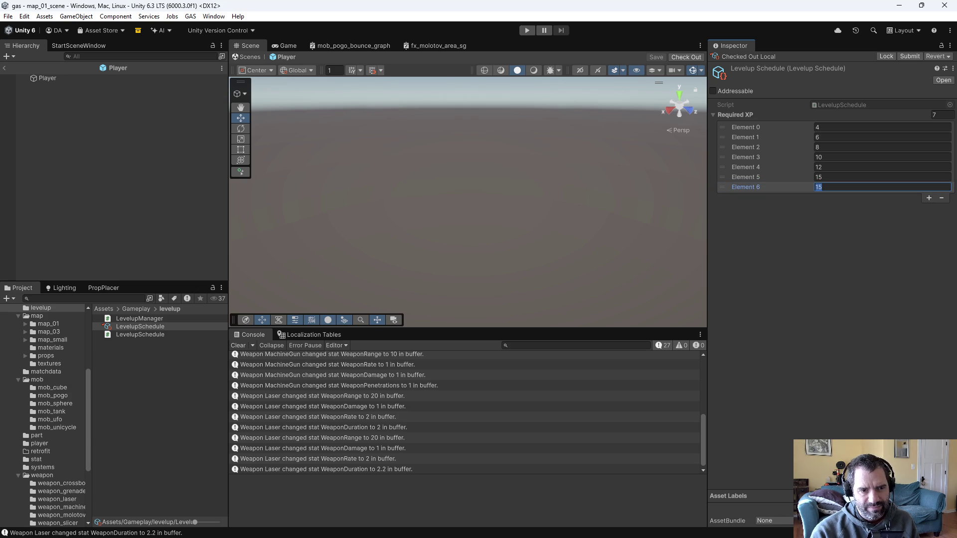
type("20")
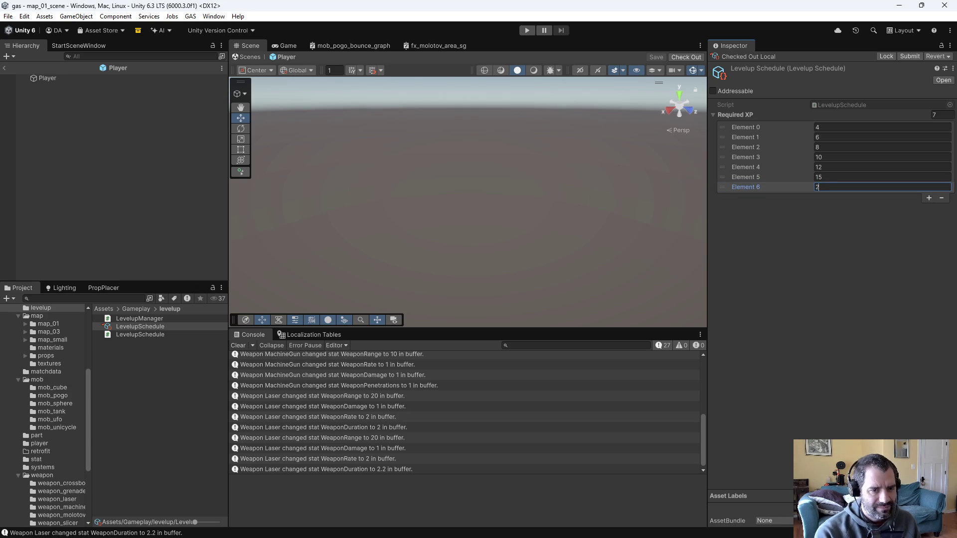
left_click(929, 198)
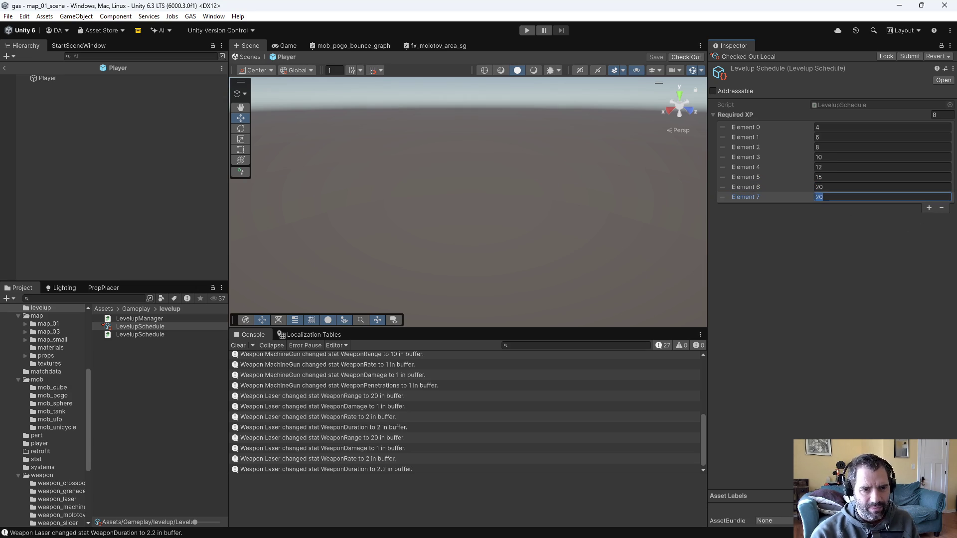
type("25")
left_click(860, 282)
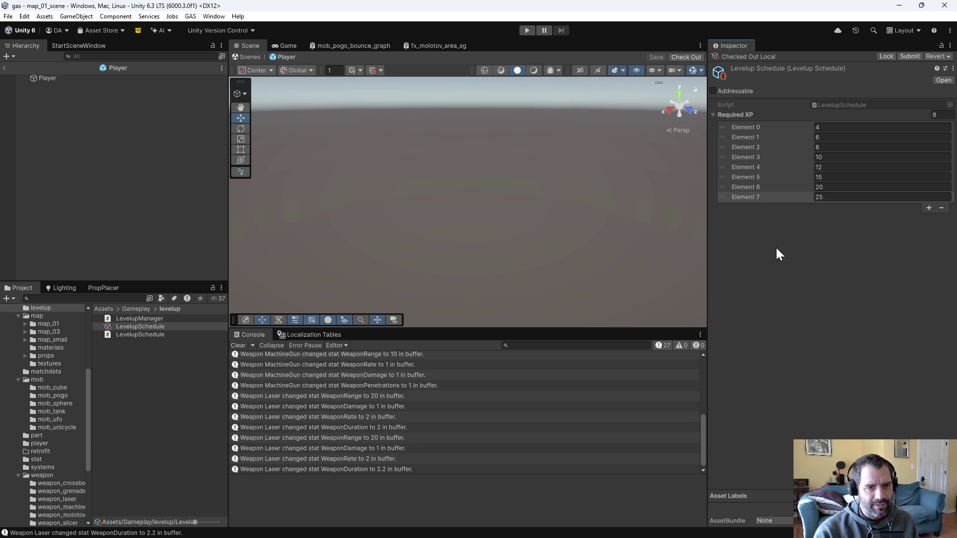
left_click(73, 148)
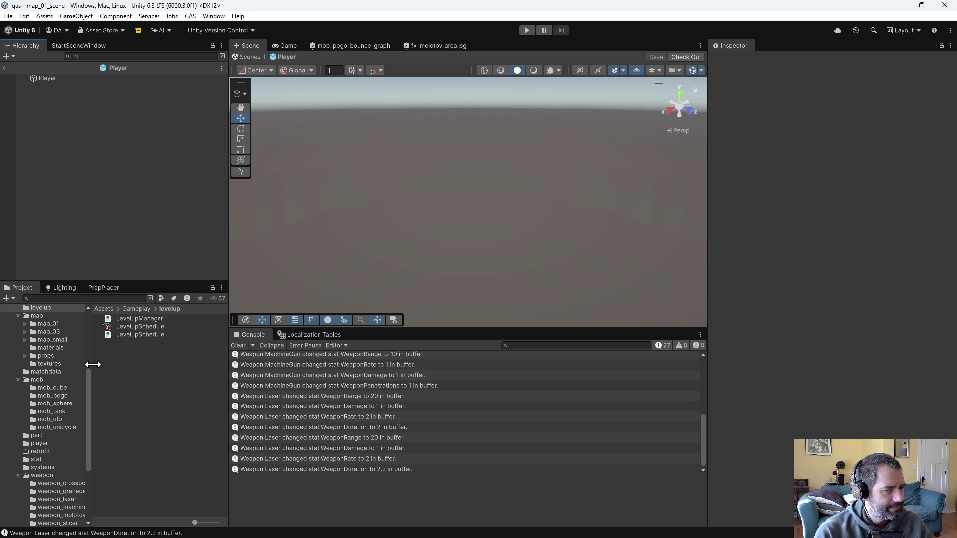
Review the MobDefinition_Cube stats and the Cube_01 variant's multipliers
left_click(68, 387)
left_click(152, 345)
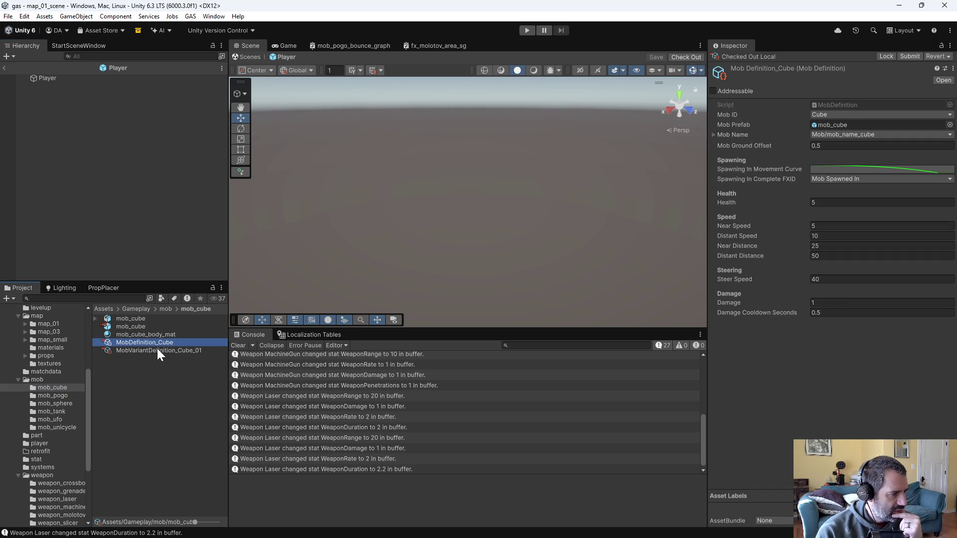
left_click(157, 349)
left_click(158, 343)
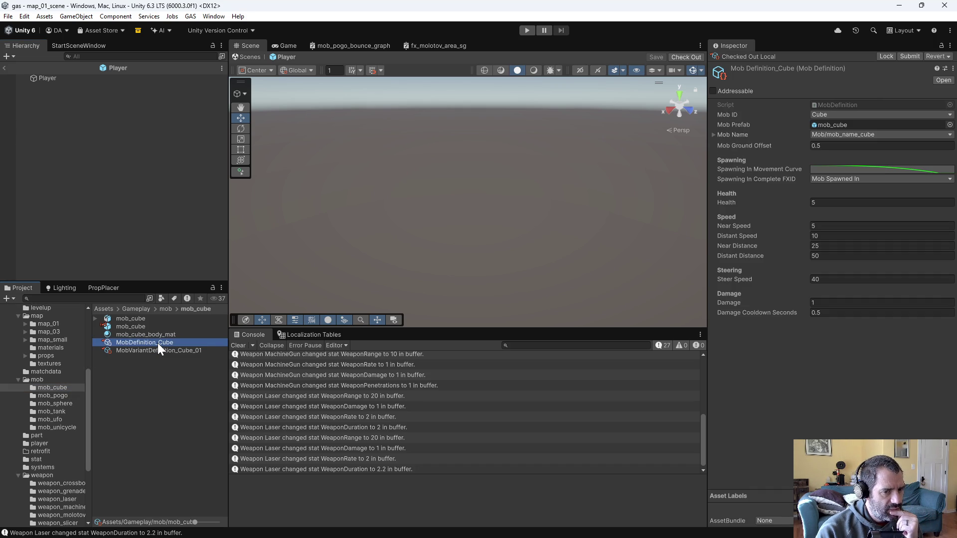
left_click(190, 350)
mouse_move(749, 141)
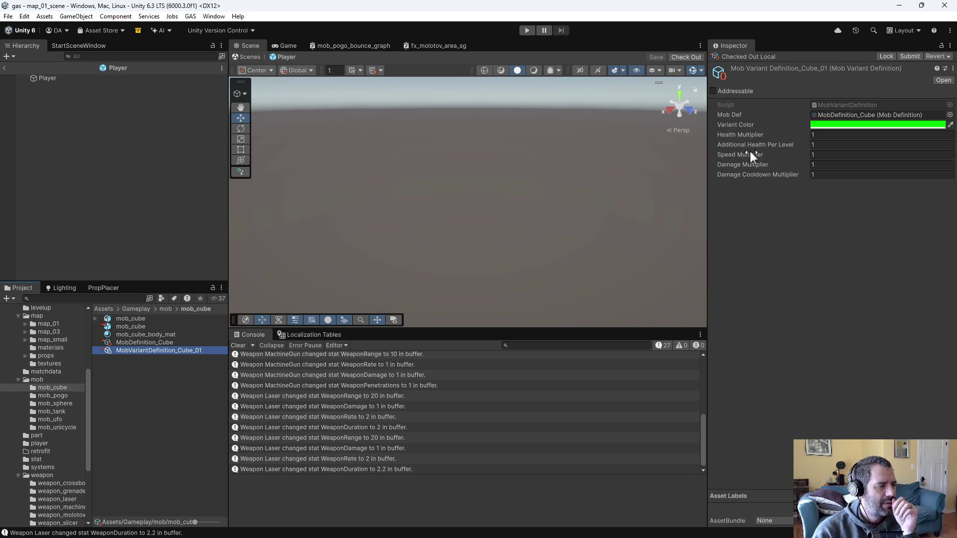
left_click(150, 345)
Compare the sphere mob definition and Sphere_01 variant with the cube assets
left_click(72, 401)
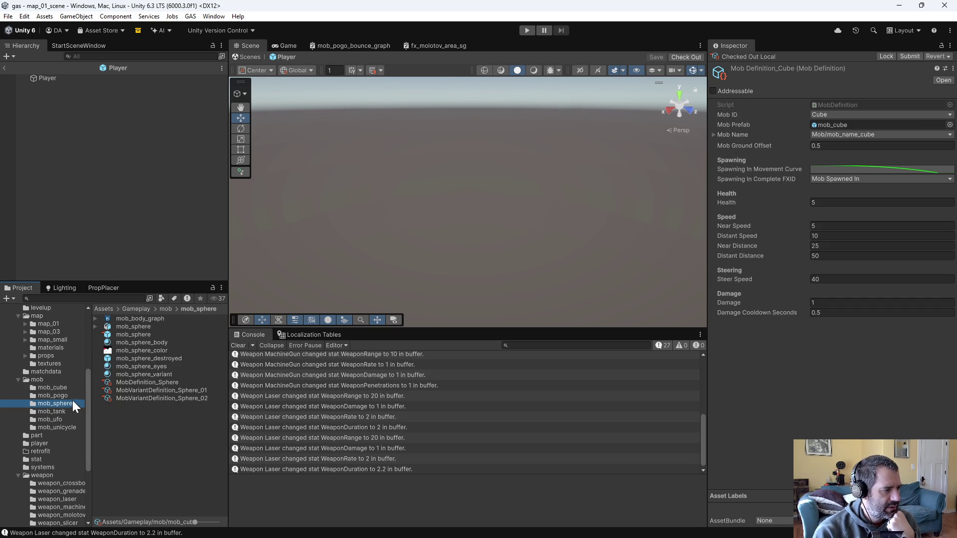
left_click(172, 383)
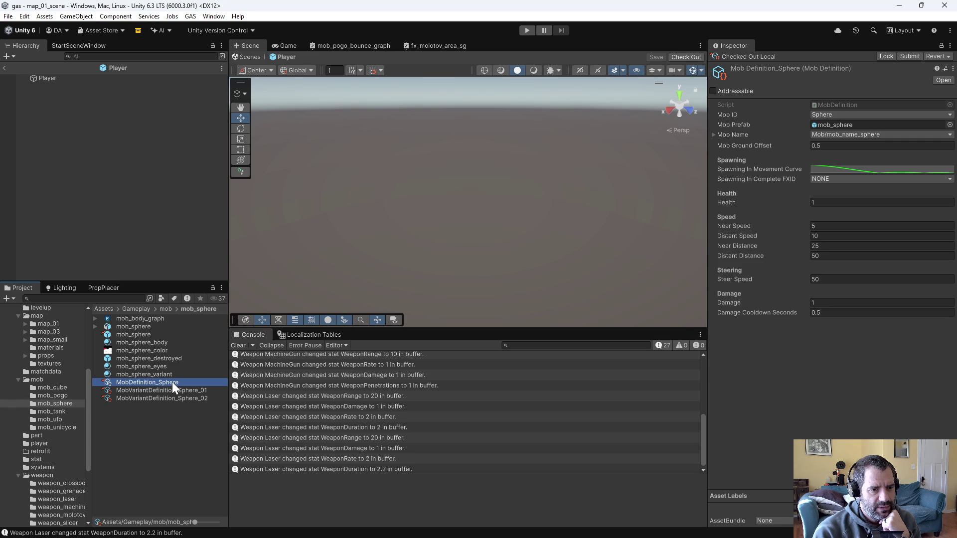
left_click(56, 403)
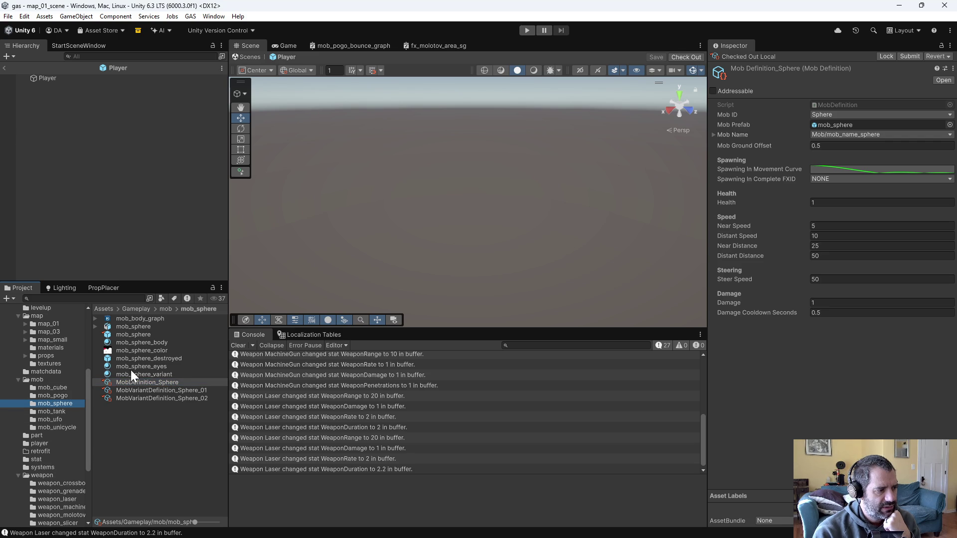
left_click(52, 388)
left_click(160, 342)
left_click(165, 351)
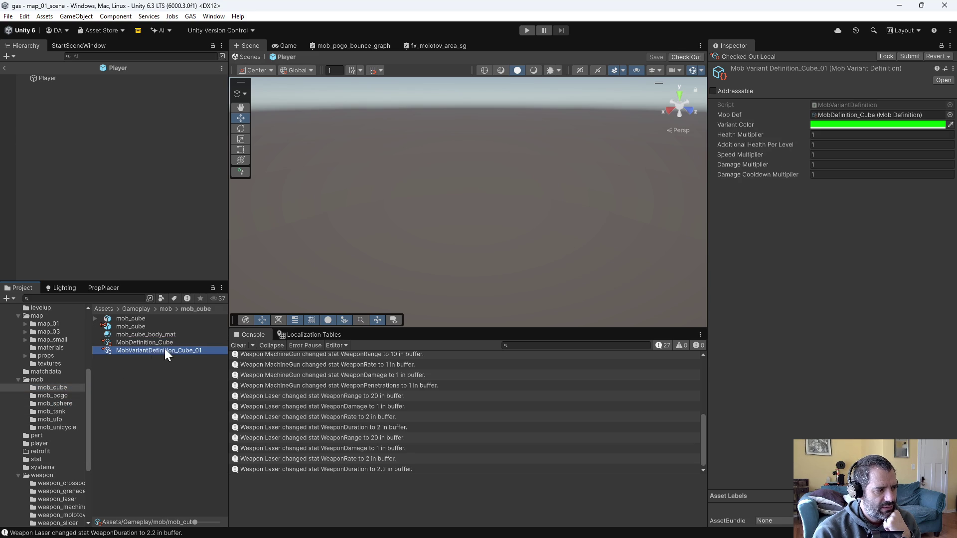
left_click(72, 402)
left_click(172, 391)
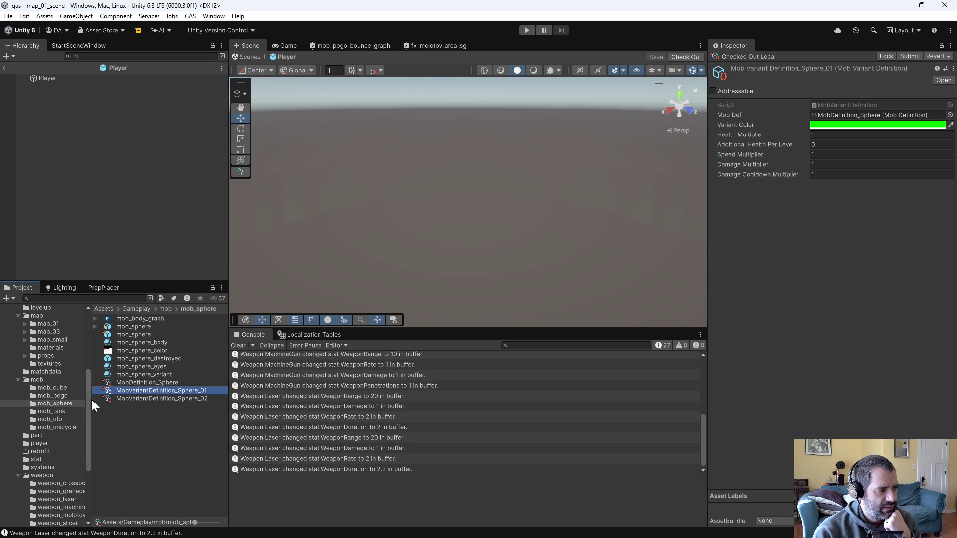
left_click(68, 388)
Set MobVariantDefinition_Cube_01's Speed Multiplier to 0.9 and start Play mode
left_click(170, 351)
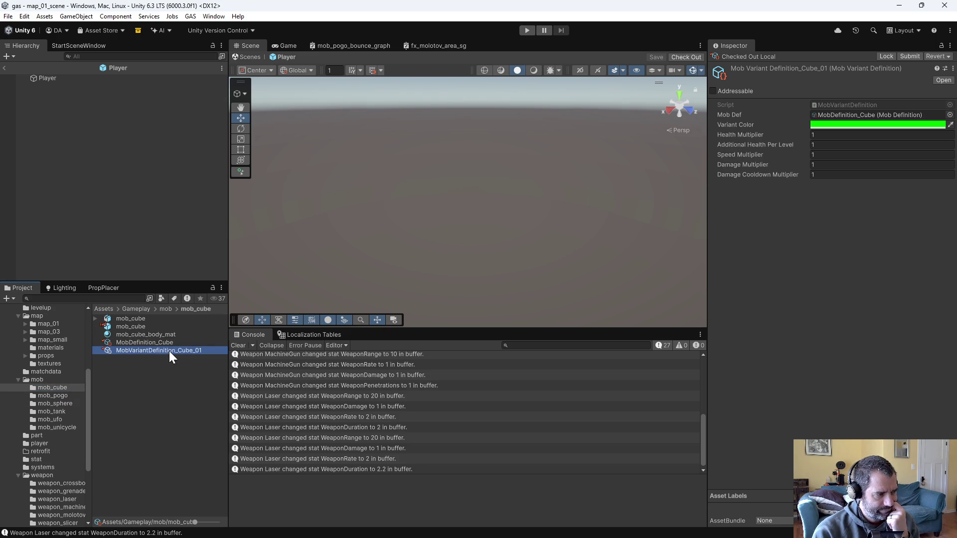
left_click(847, 155)
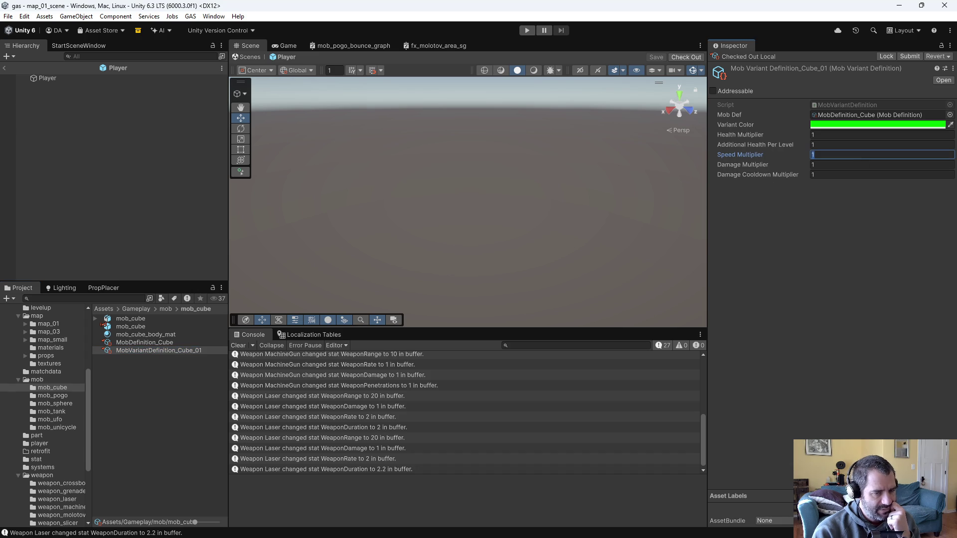
type("0.9")
left_click(823, 257)
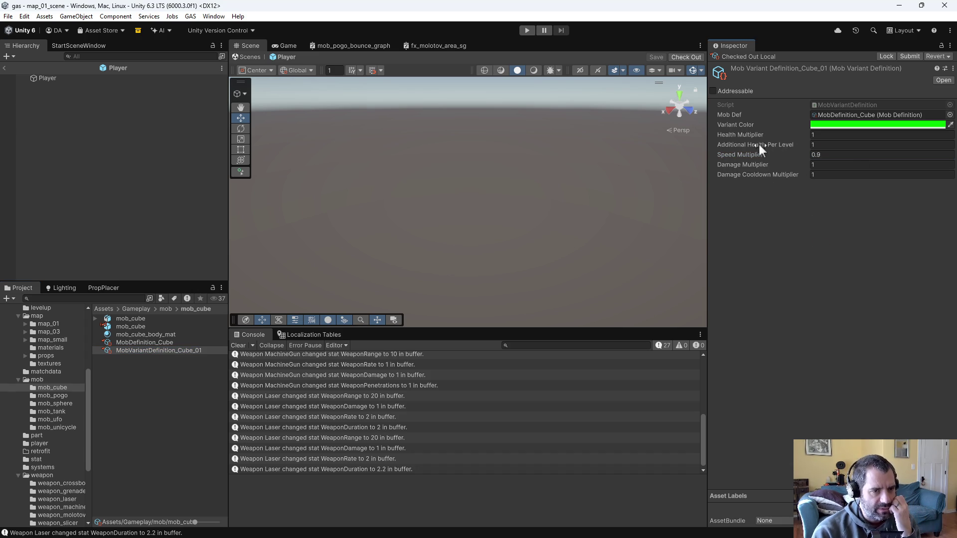
left_click(527, 30)
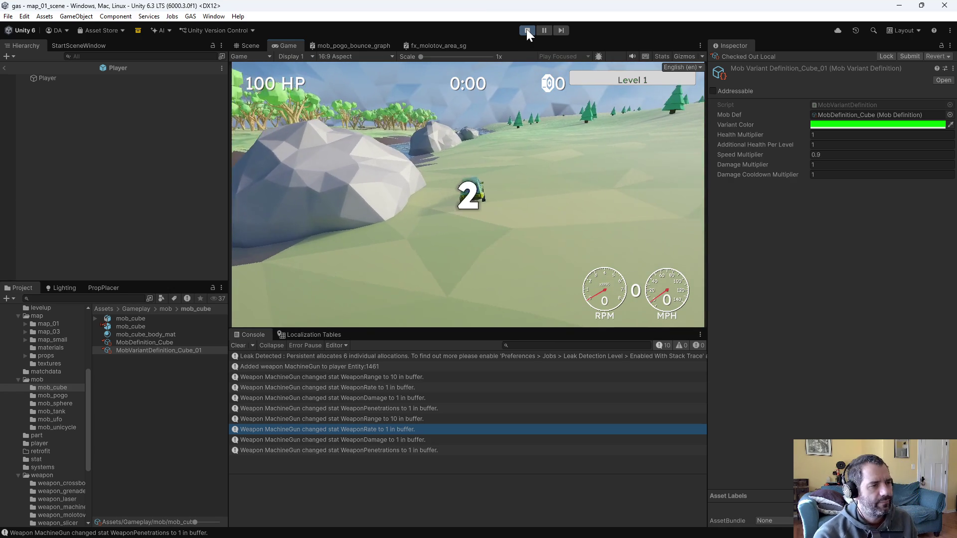
Drive the car forward and in reverse around the mobs until the retrofit upgrade screen appears
key("w")
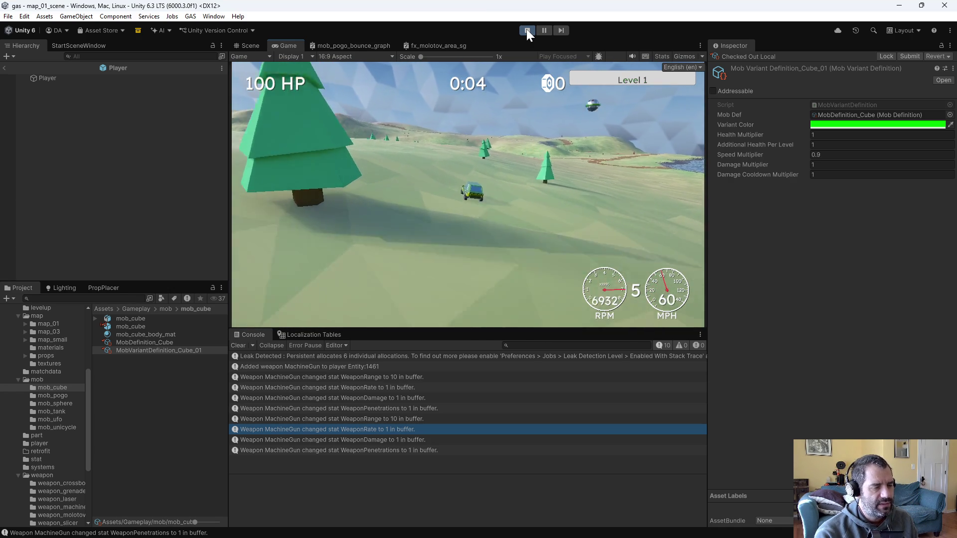
key("s")
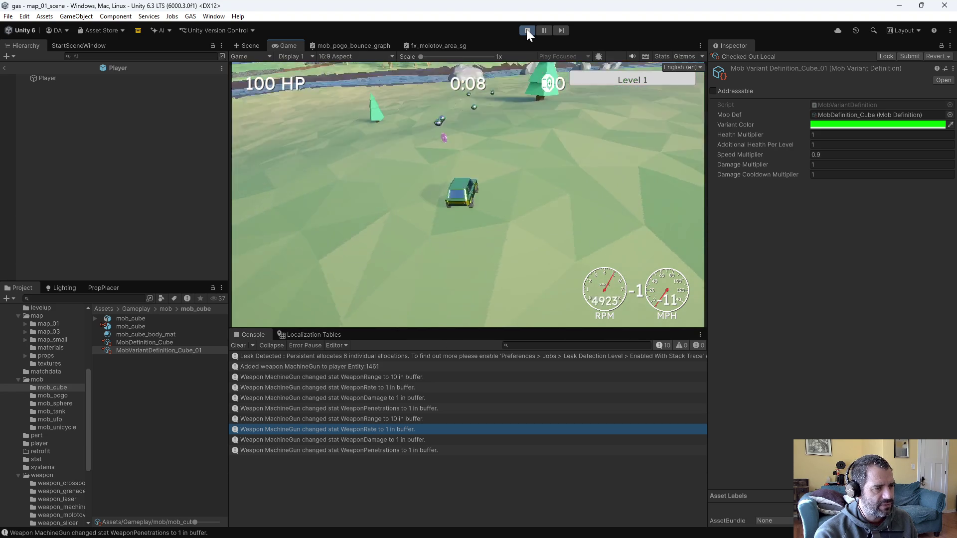
key("w")
key("s")
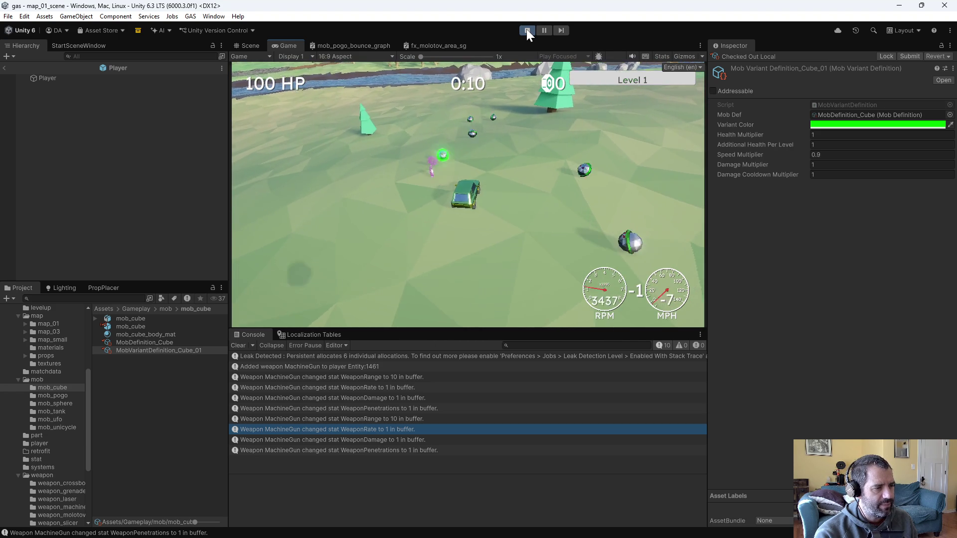
key("w")
key("d")
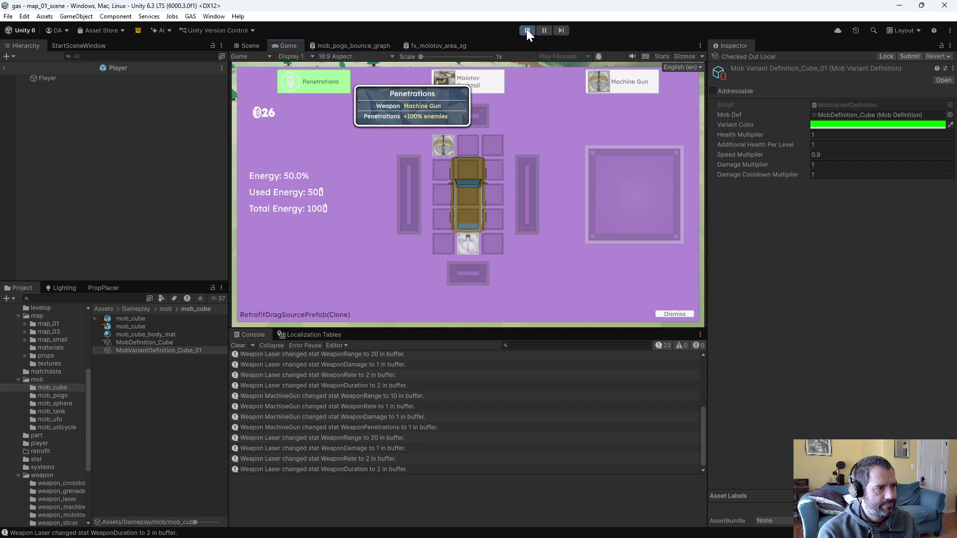
Pick the Machine Gun upgrade and mount the new gun on the car
key("Right")
key("Right")
key("Return")
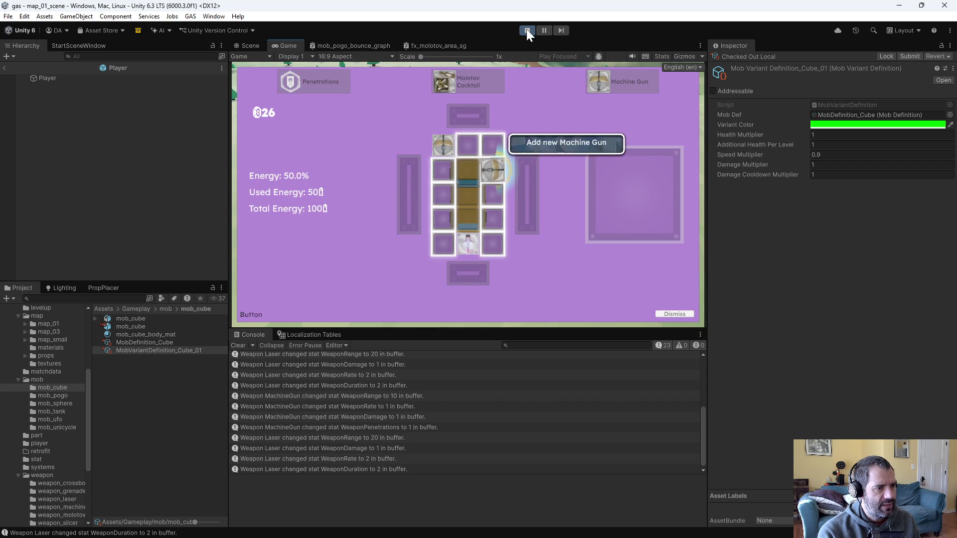
key("Return")
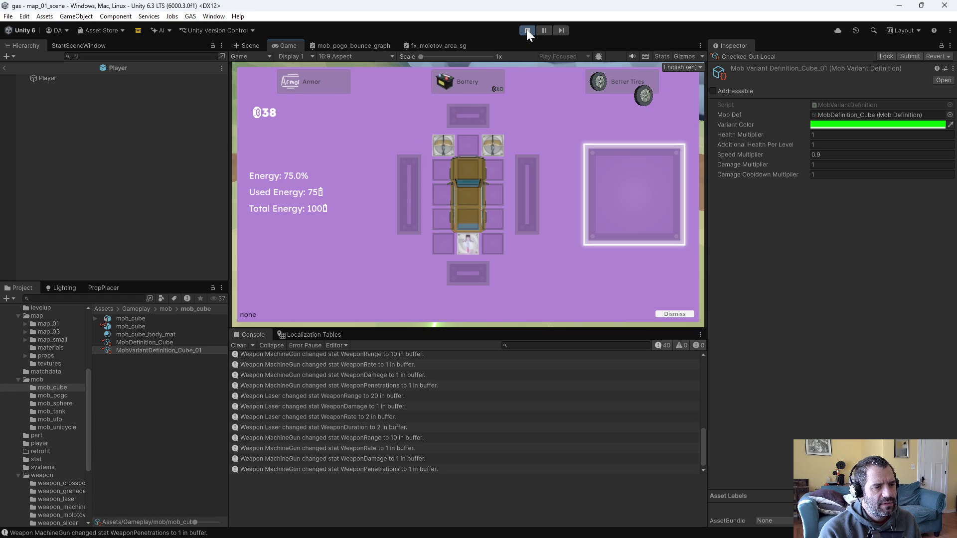
Install Better Tires, keep driving, and equip the Weapon Damage Enhancer at Level 4
left_click(644, 159)
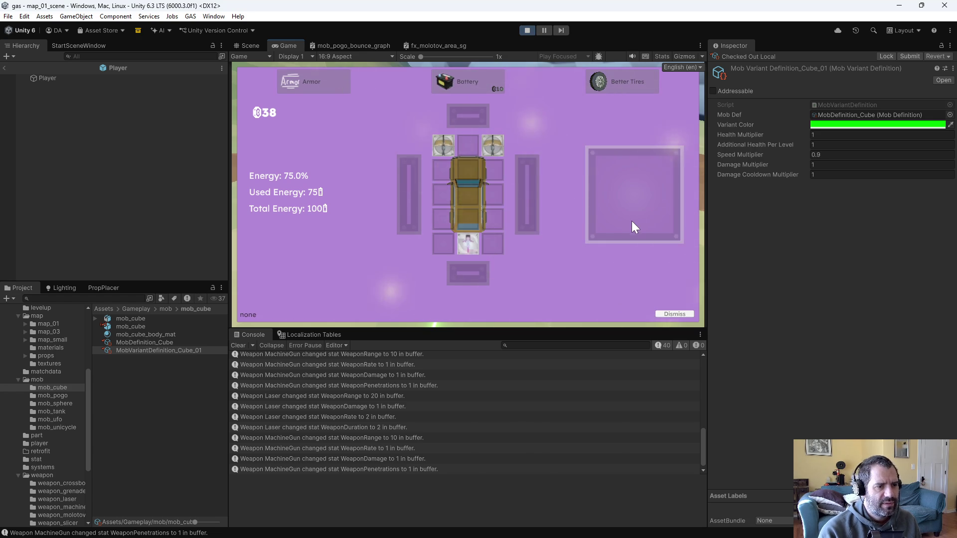
key("w")
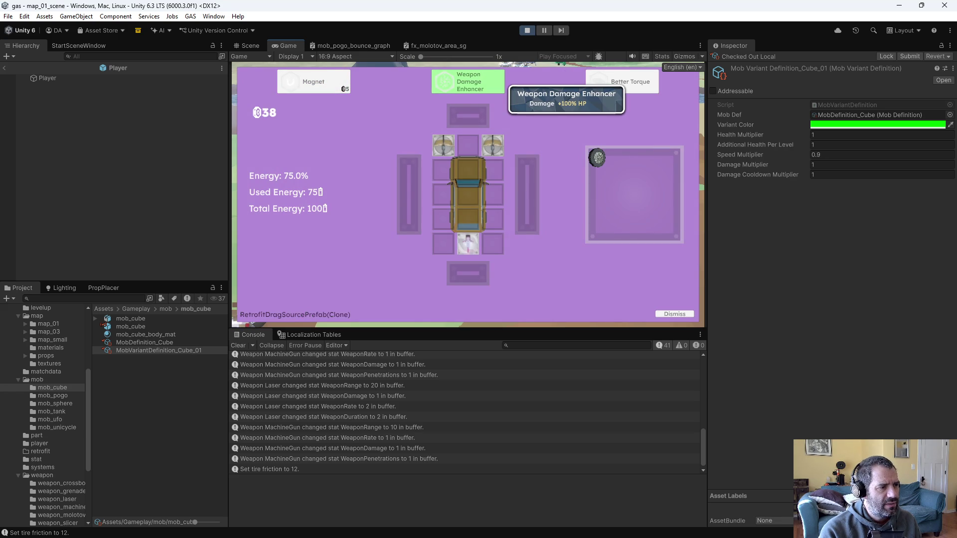
left_click_drag(461, 80, 608, 169)
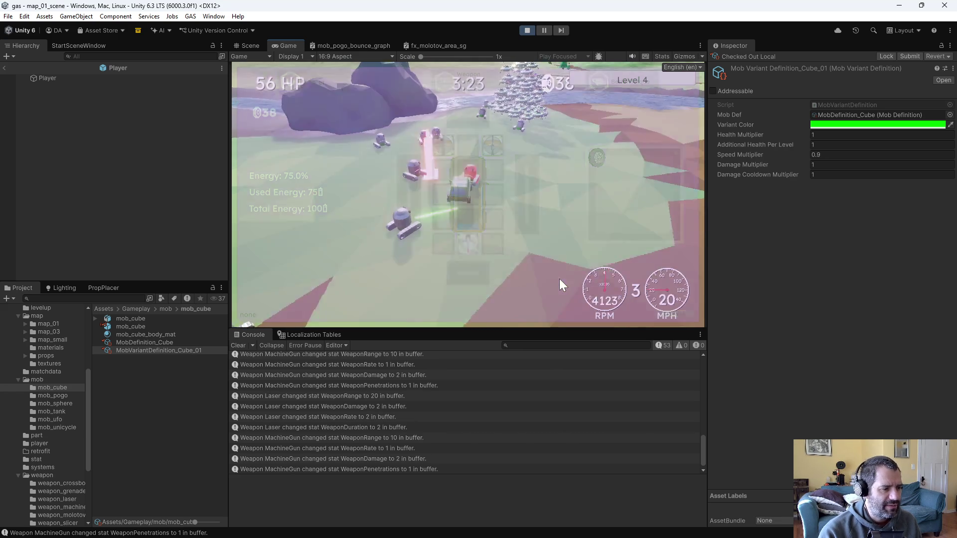
Pause to review the car's weapon stats, then resume the game
key("Escape")
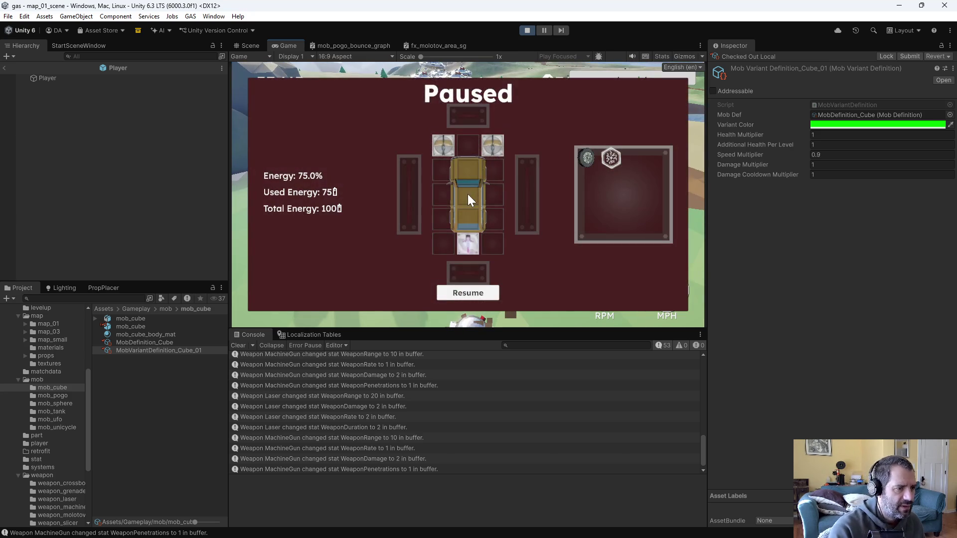
mouse_move(443, 141)
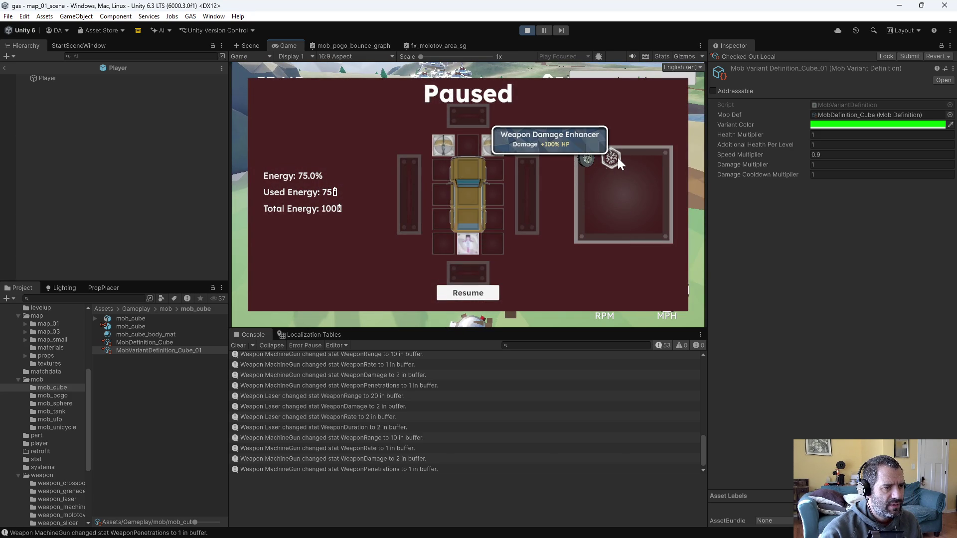
mouse_move(488, 145)
mouse_move(471, 248)
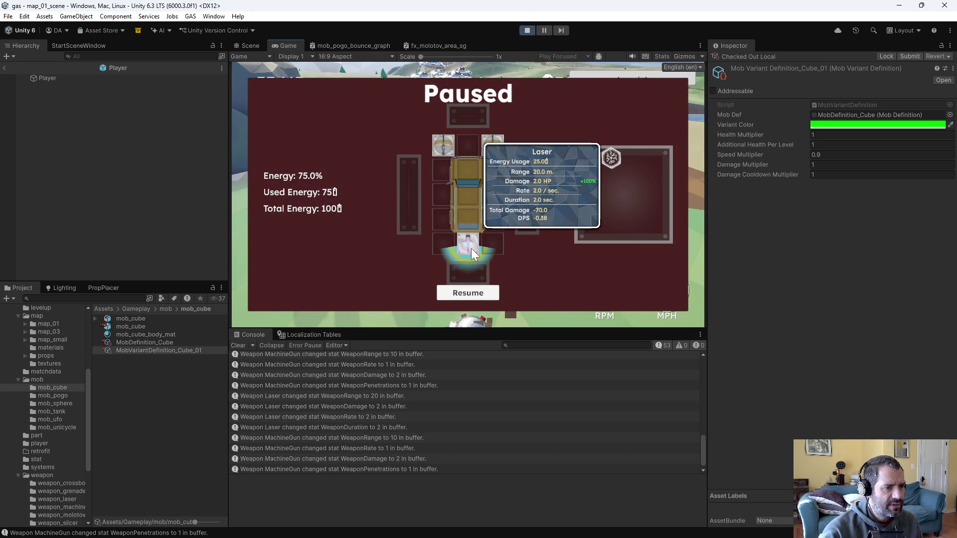
left_click(474, 292)
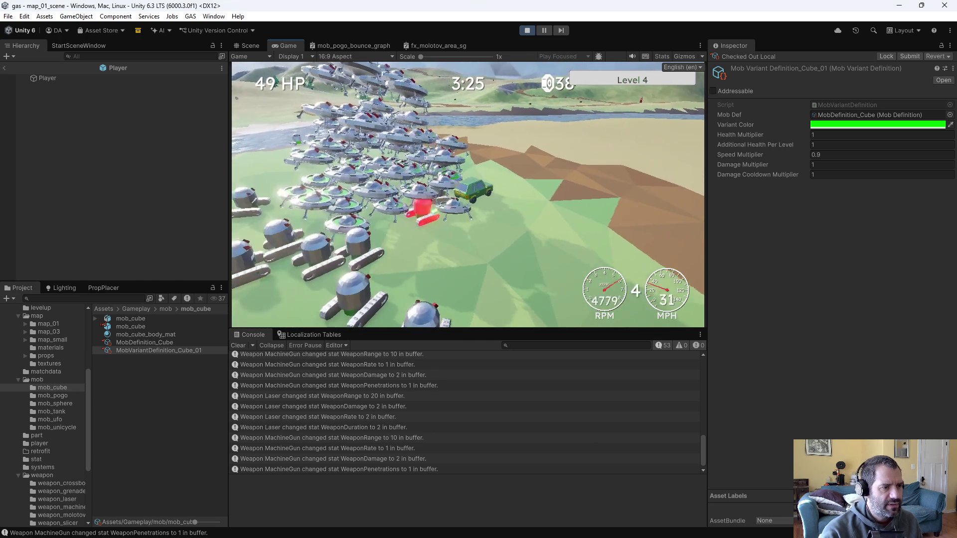
Drive out of the water, save the run's data to game_data.txt, and stop Play mode
key("s")
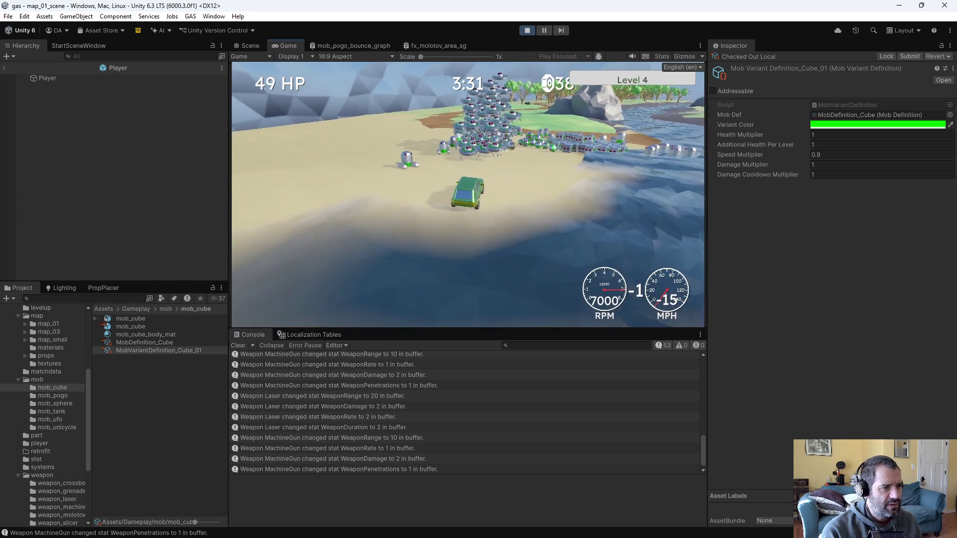
key("w")
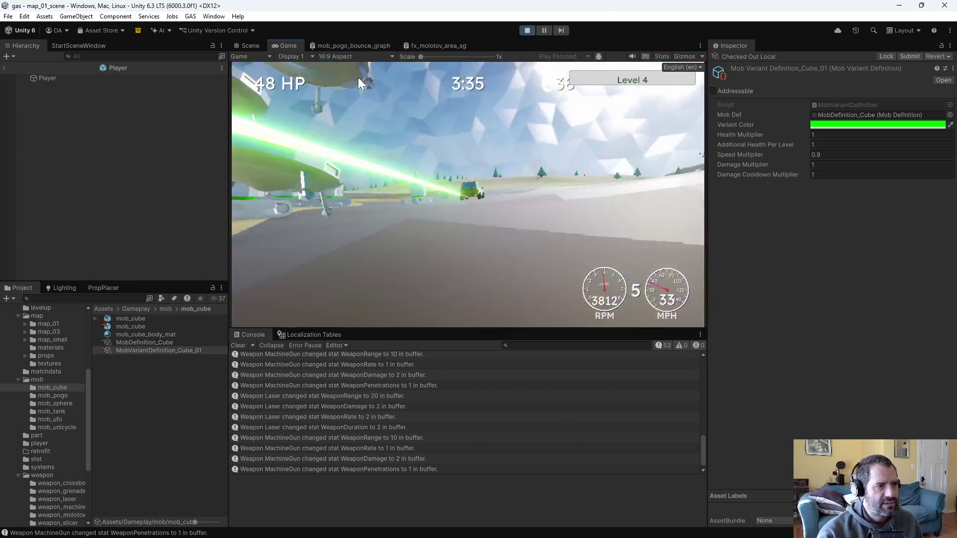
key("grave")
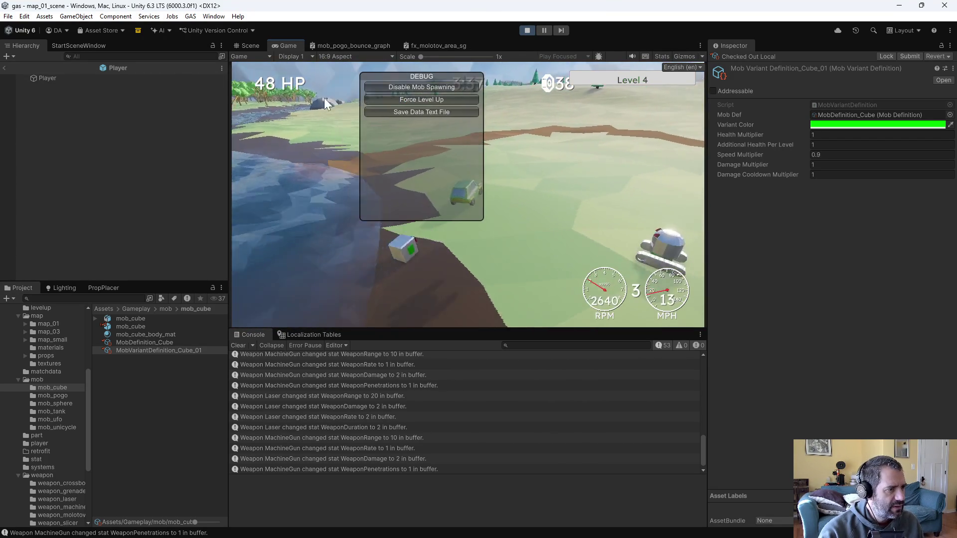
left_click(402, 112)
left_click(528, 30)
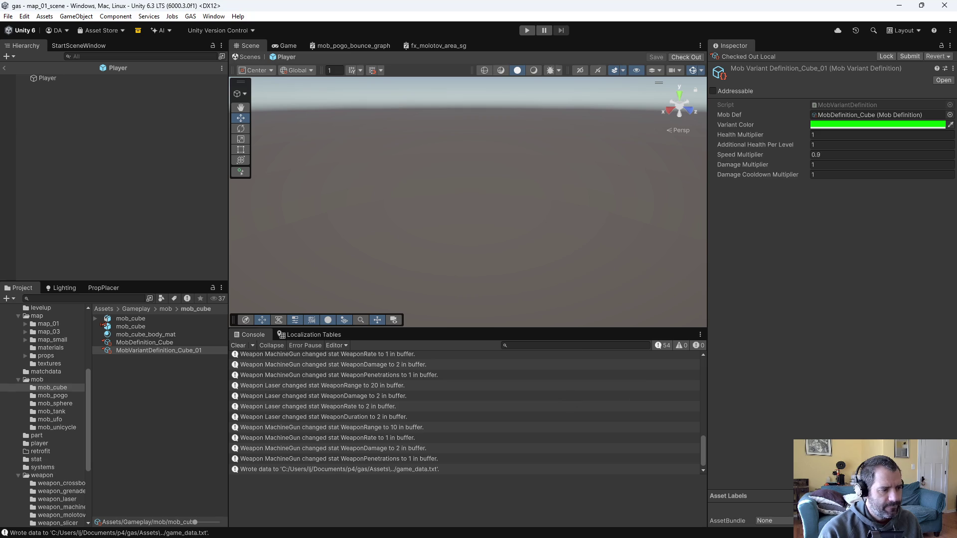
key("alt+Tab")
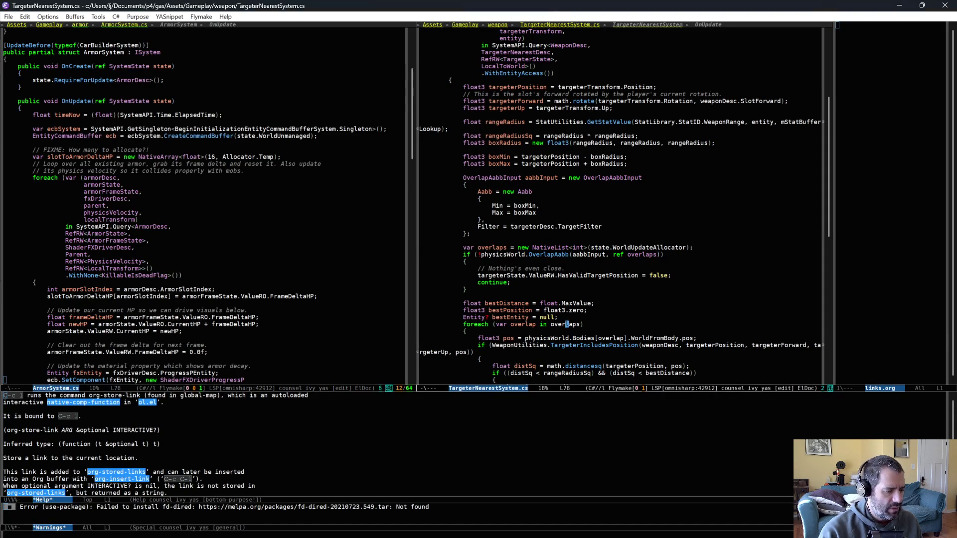
Open game_data.txt from the project root in Emacs
key("ctrl+x")
key("ctrl+f")
key("BackSpace")
key("BackSpace")
key("BackSpace")
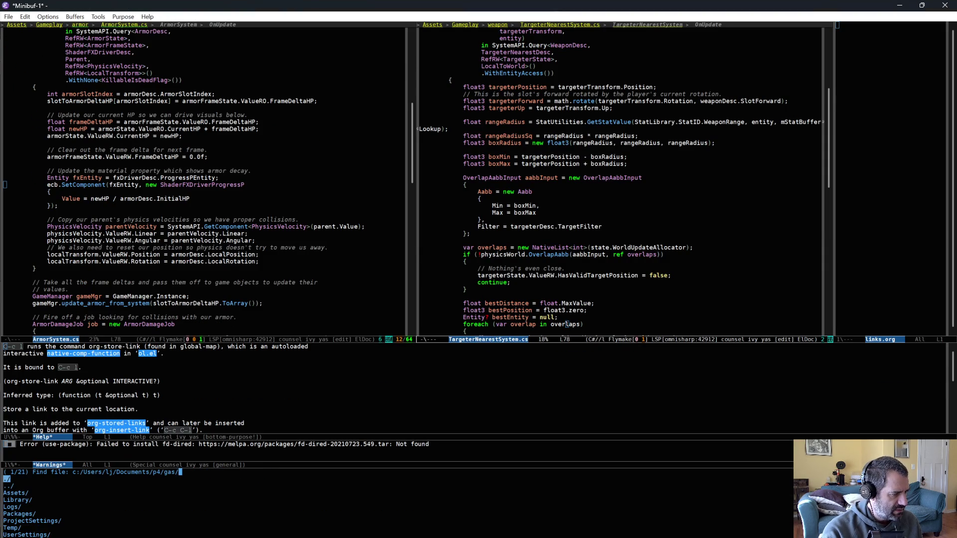
type("da")
key("Return")
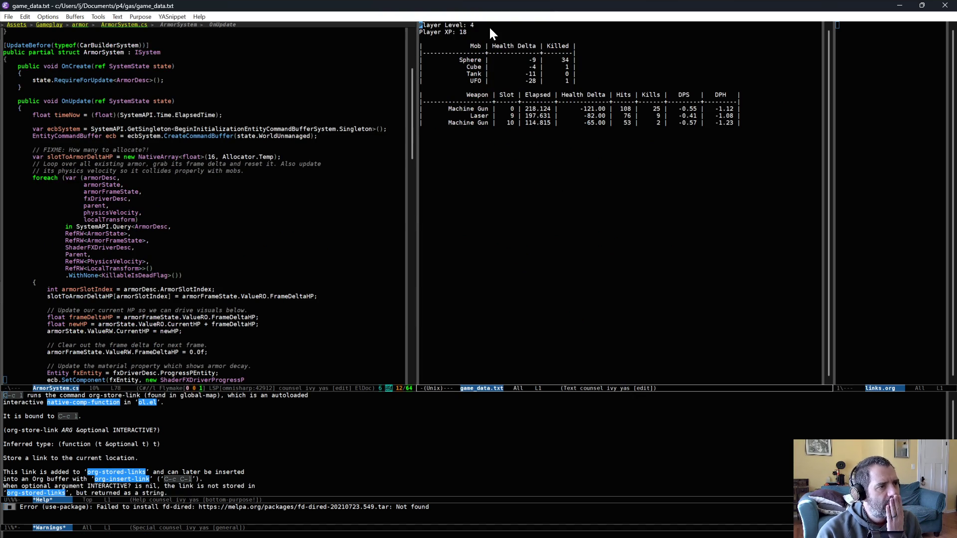
Select the Player XP 18 line and the Sphere kills row, then return to Unity
left_click_drag(490, 27, 516, 31)
triple_click(516, 31)
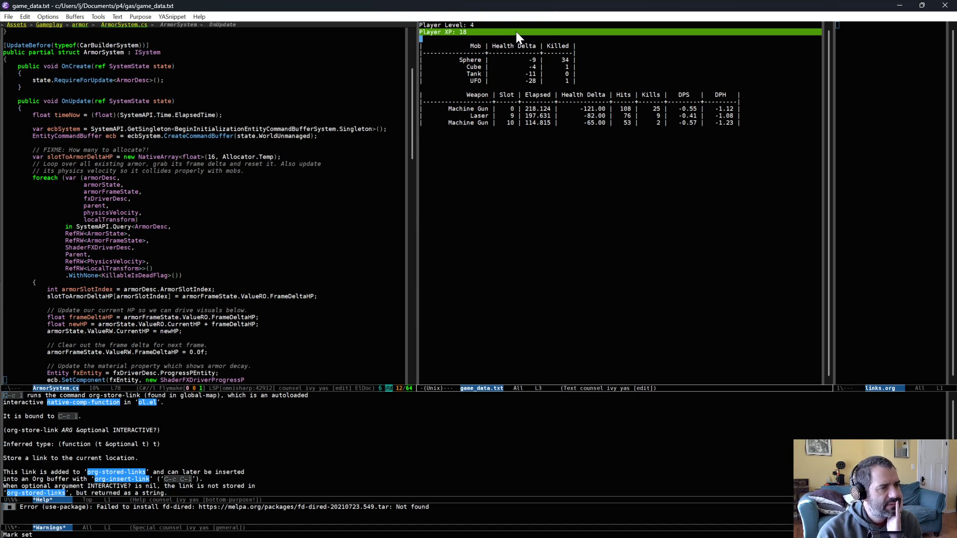
triple_click(582, 60)
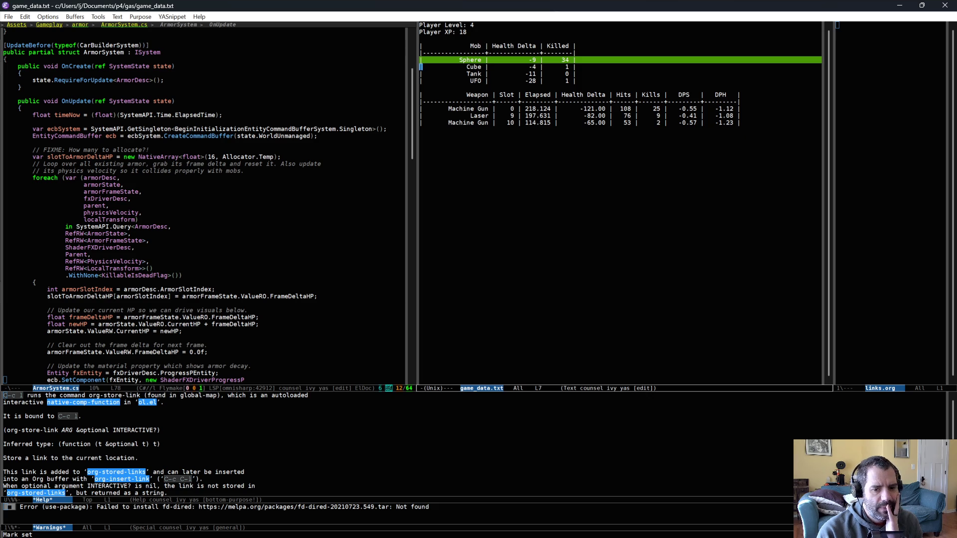
key("alt+Tab")
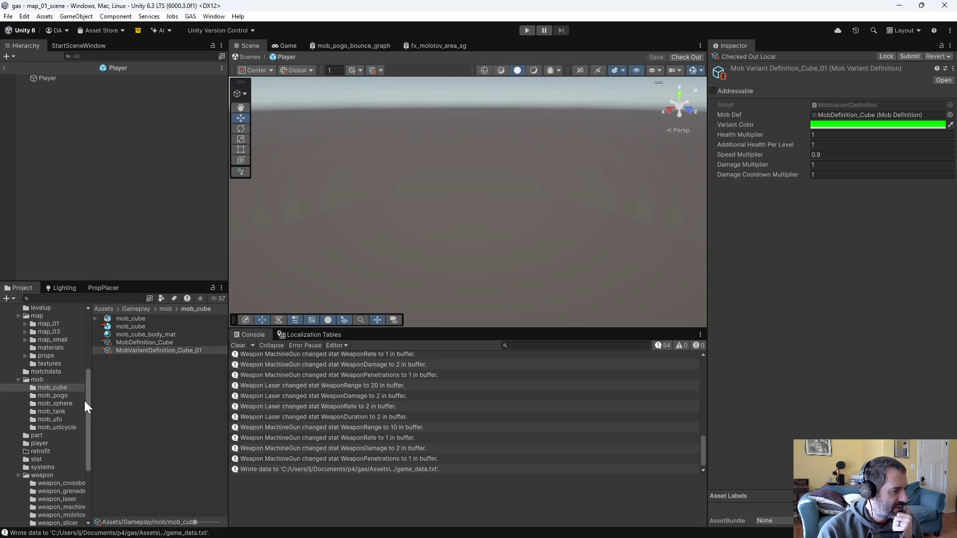
Review the cube and sphere mob definitions and their Cube_01, Sphere_01 and Sphere_02 variants
left_click(134, 344)
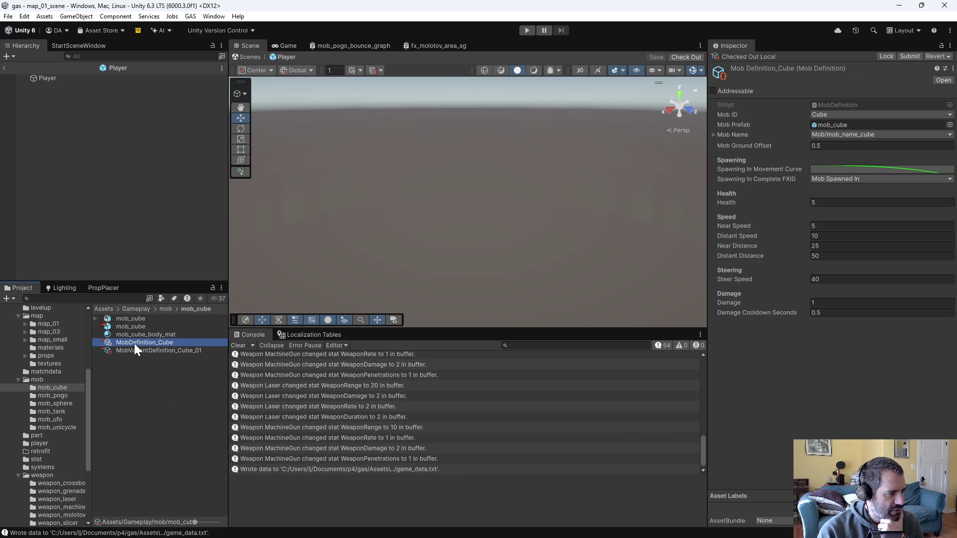
left_click(822, 204)
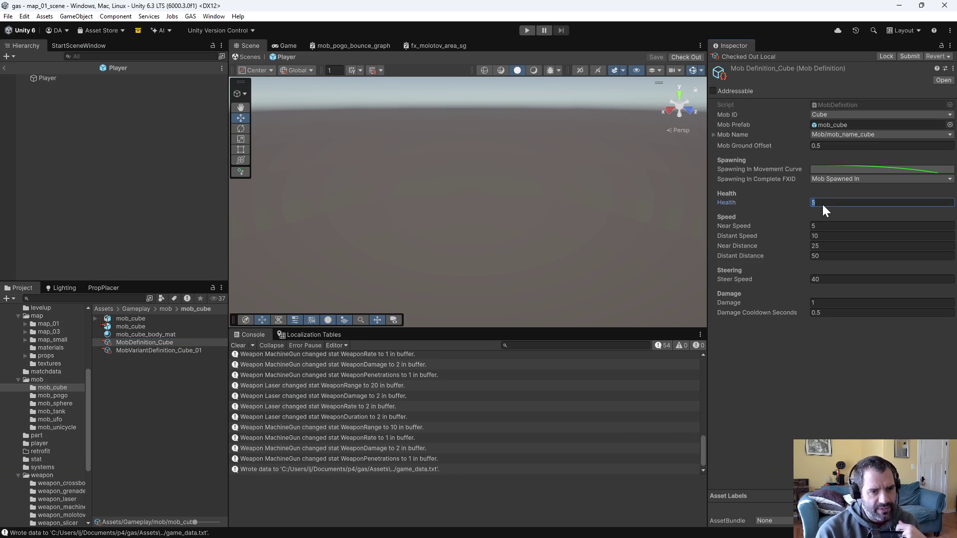
type("2")
left_click(144, 382)
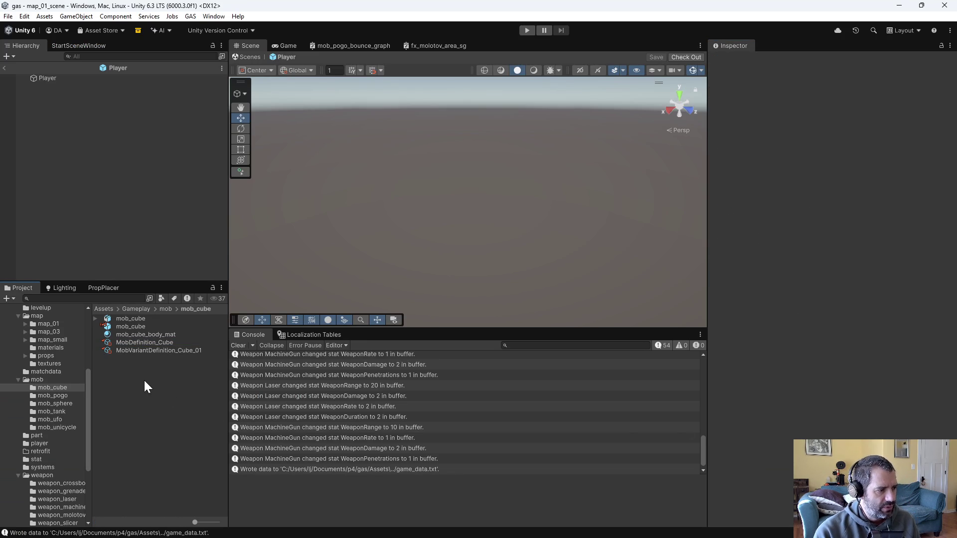
left_click(150, 351)
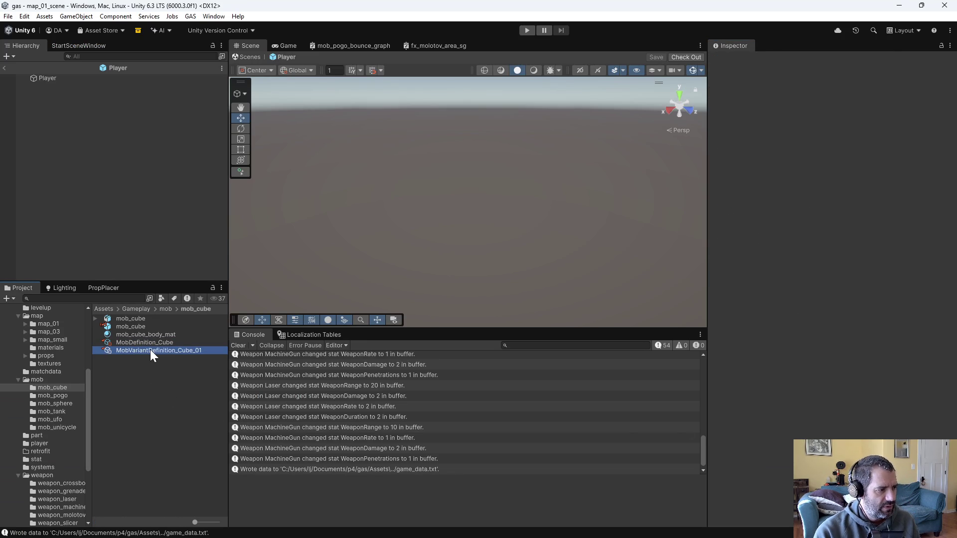
left_click(69, 401)
left_click(157, 381)
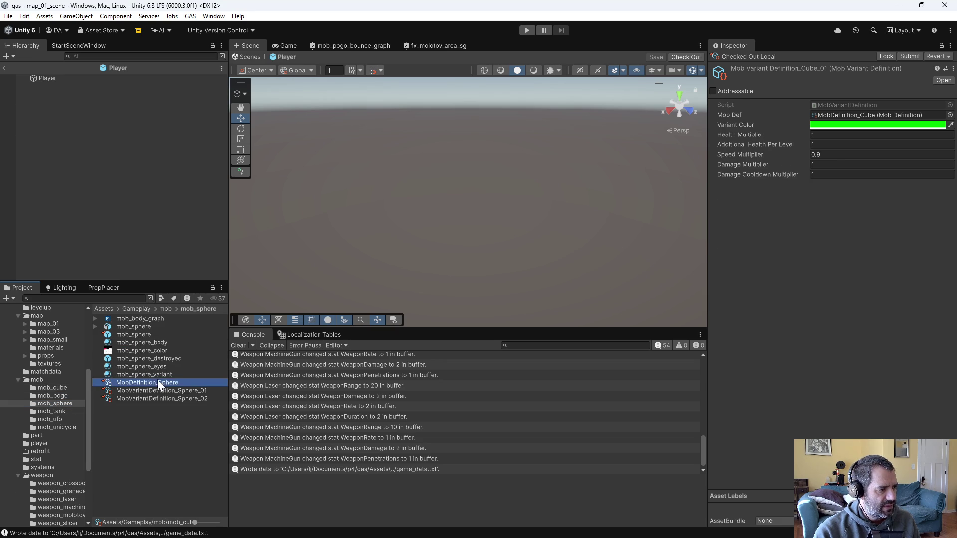
left_click(163, 390)
left_click(163, 397)
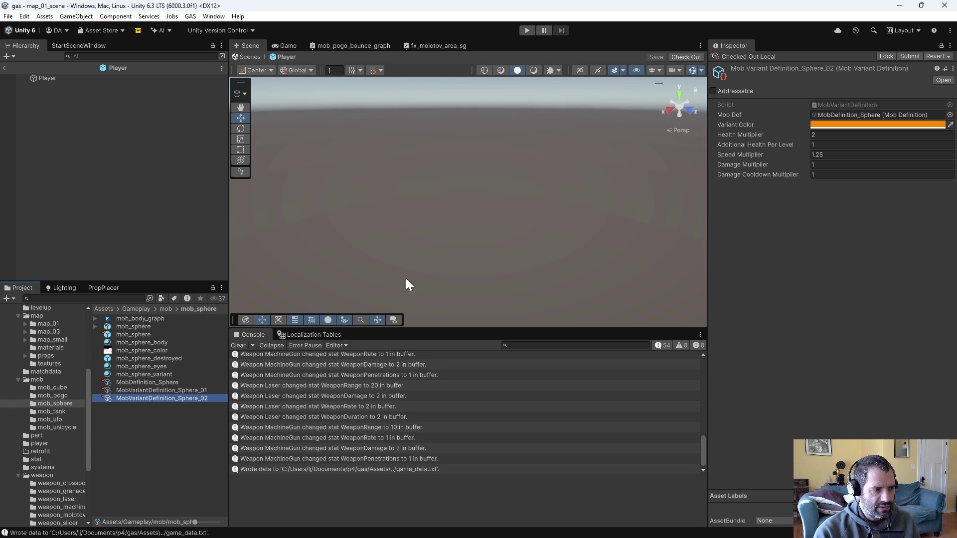
left_click(175, 390)
Recheck the MobDefinition_Cube and MobVariantDefinition_Cube_01 settings
left_click(61, 395)
left_click(61, 388)
left_click(175, 350)
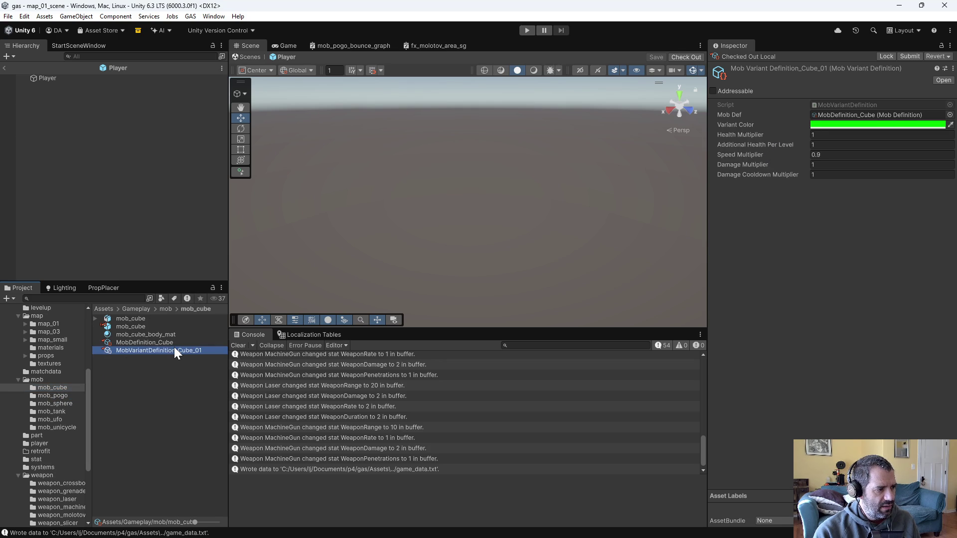
left_click(174, 345)
left_click(175, 349)
Browse the mob_ufo and car_01 folders, then open map_01_scene from map_01
left_click(68, 419)
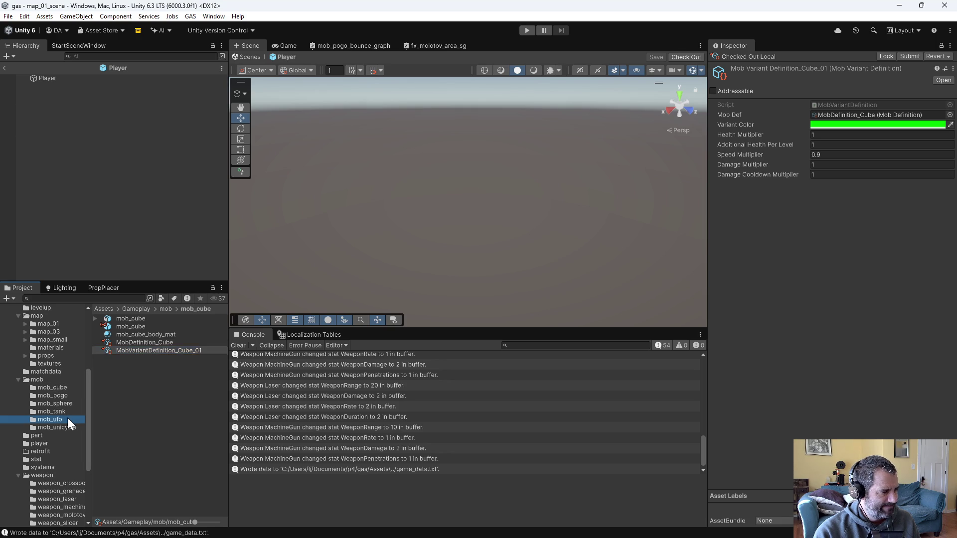
scroll(66, 401, "up", 3)
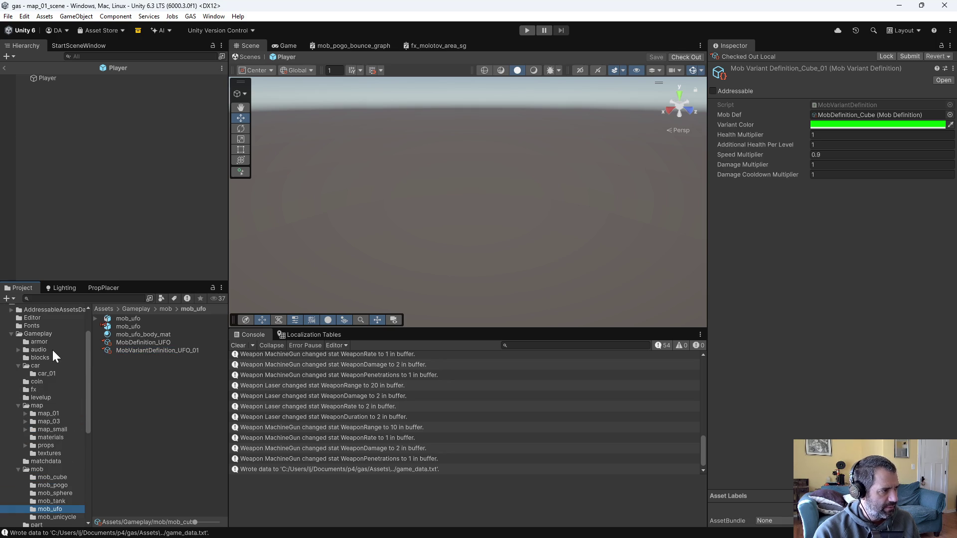
left_click(53, 371)
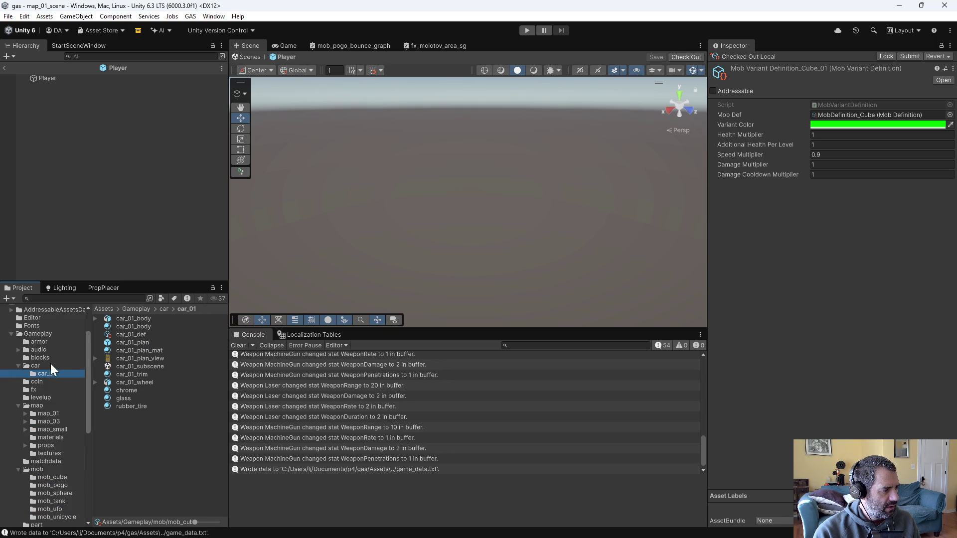
left_click(19, 367)
left_click(38, 406)
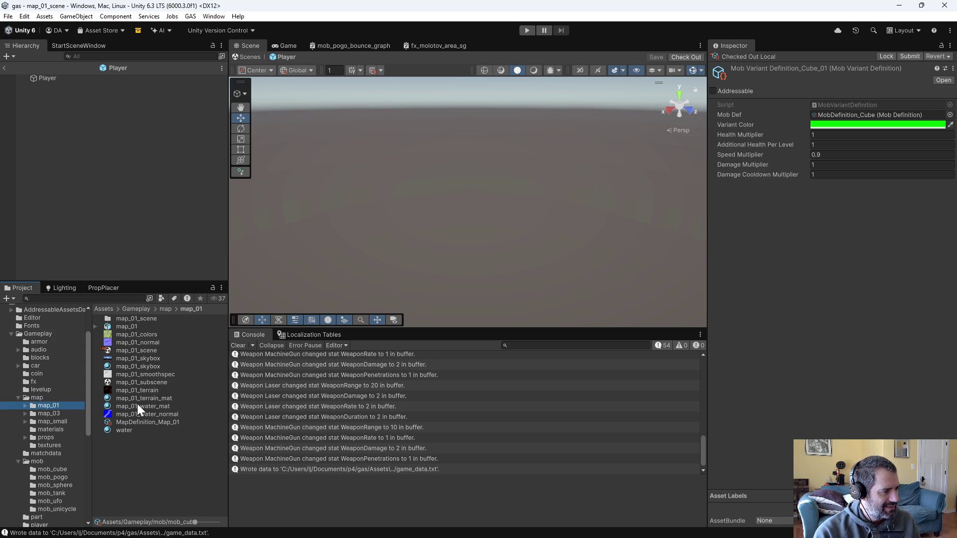
double_click(133, 352)
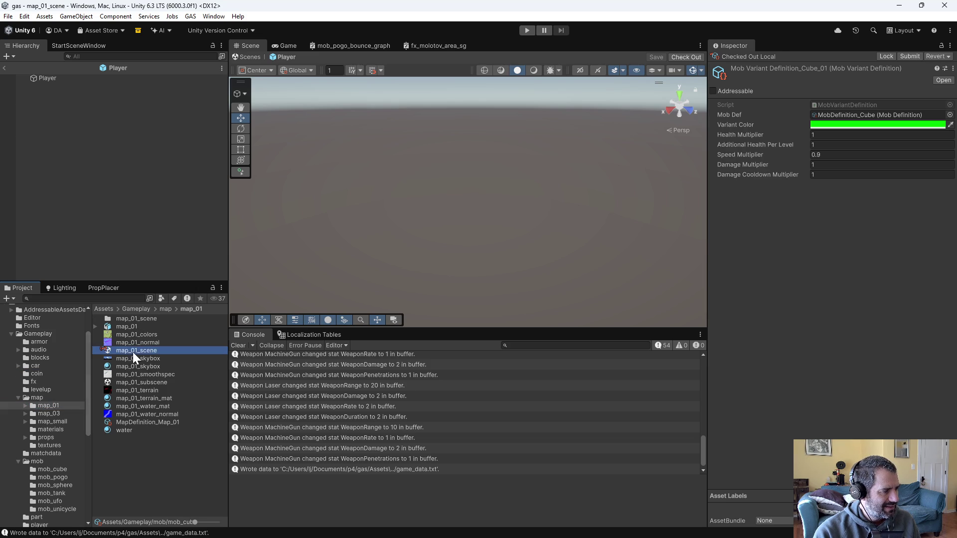
Expand map_01_scene and inspect the MobSpawnManager's spawn schedule
left_click(35, 66)
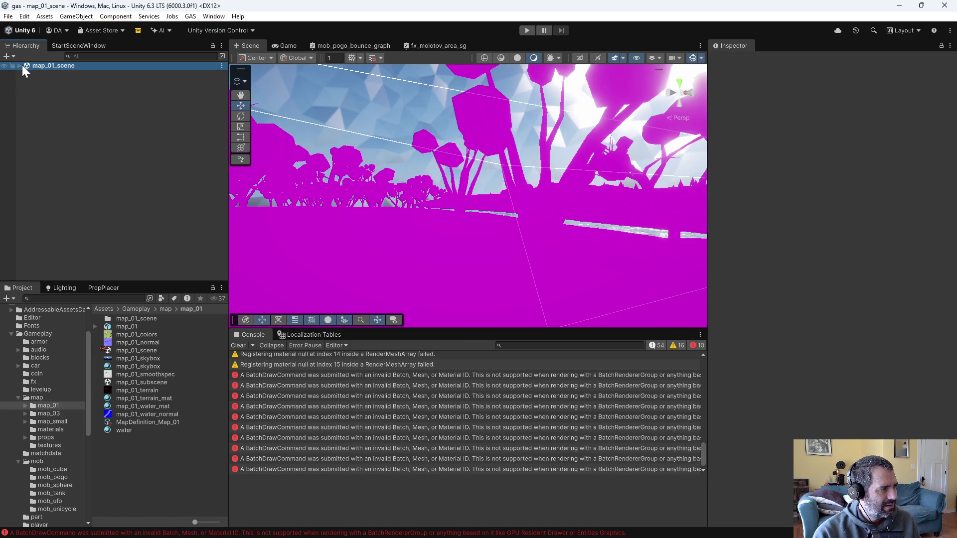
left_click(22, 66)
left_click(59, 81)
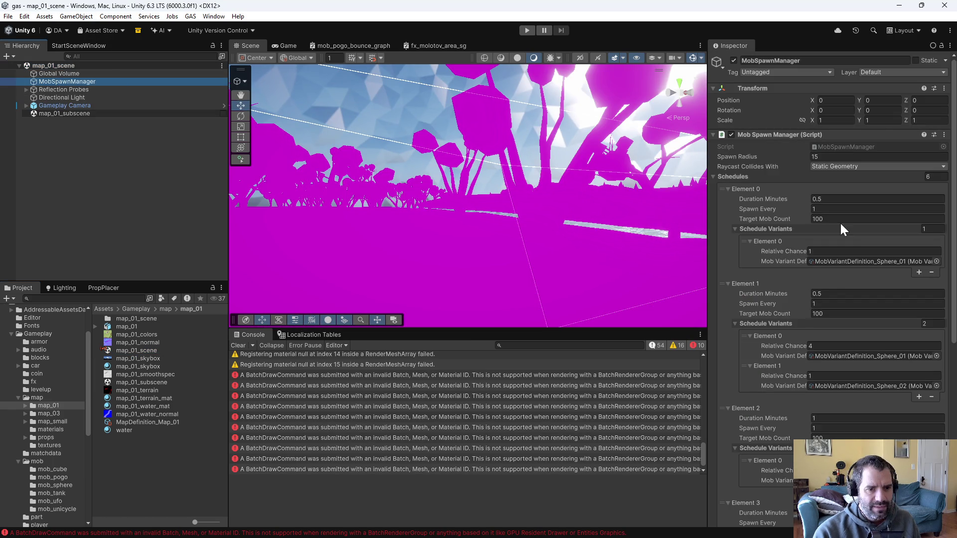
scroll(874, 278, "down", 2)
scroll(871, 289, "down", 3)
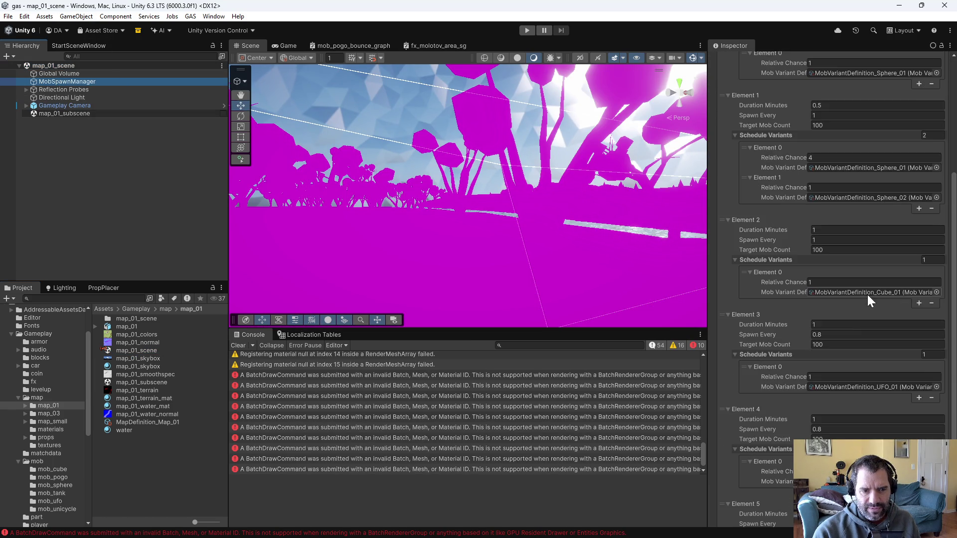
scroll(865, 391, "down", 3)
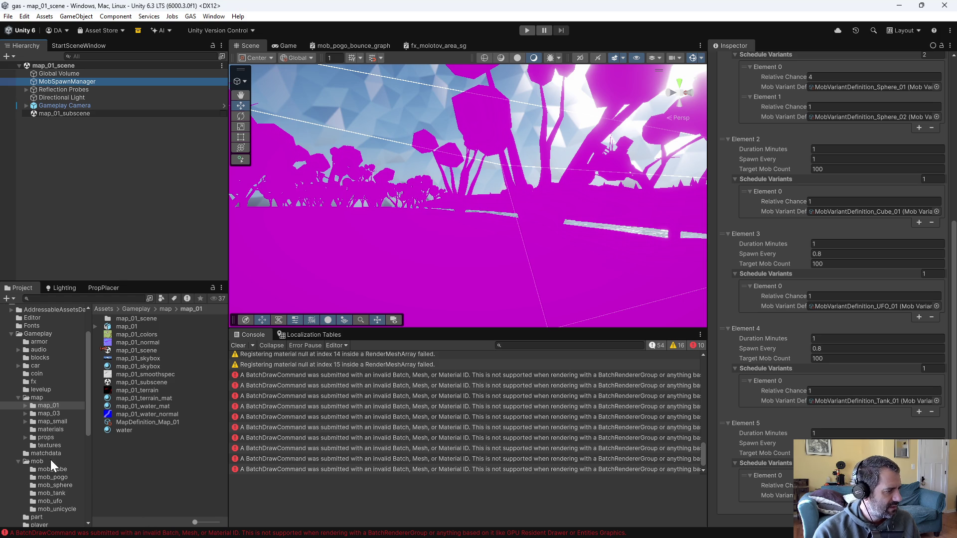
Inspect the UFO mob and UFO_01 variant, then the Tank mob's stats (Health 20)
left_click(50, 501)
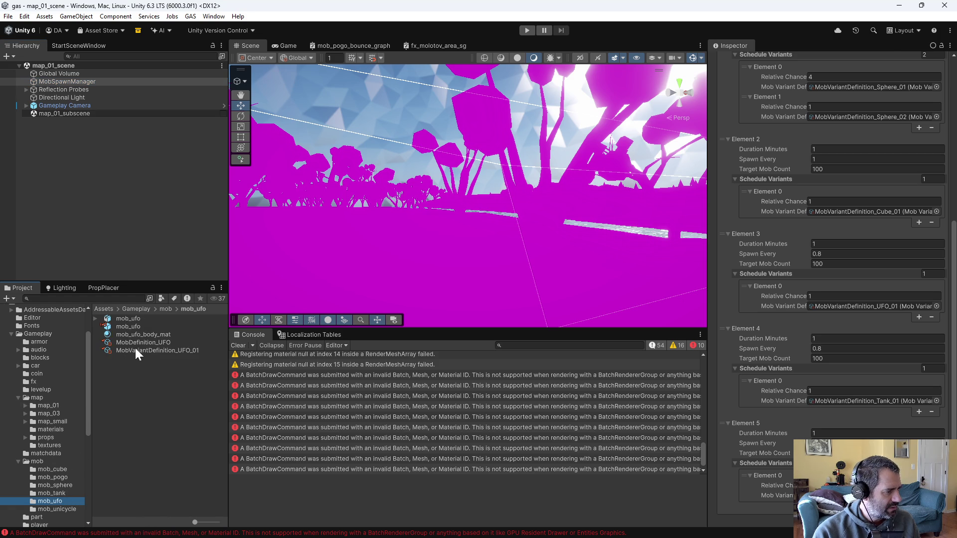
left_click(136, 345)
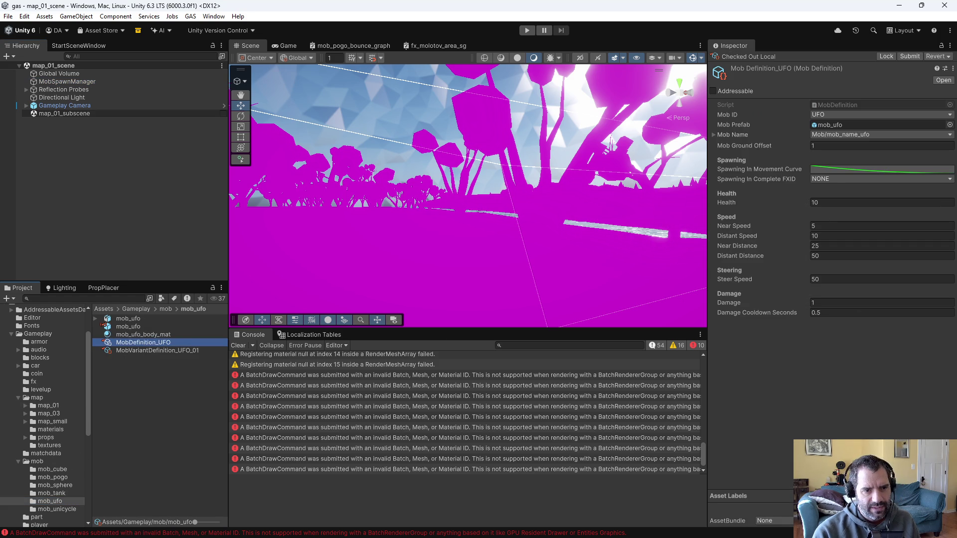
left_click(828, 202)
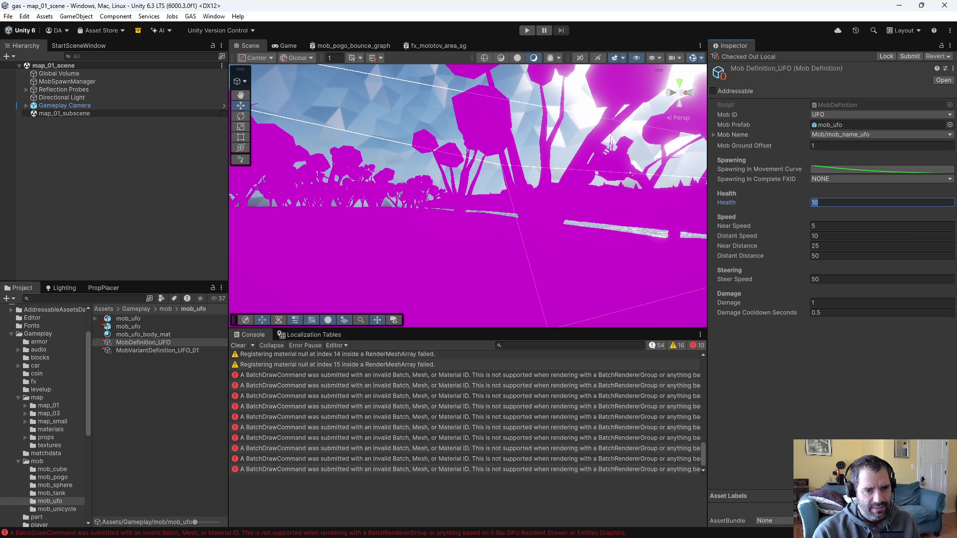
left_click(175, 351)
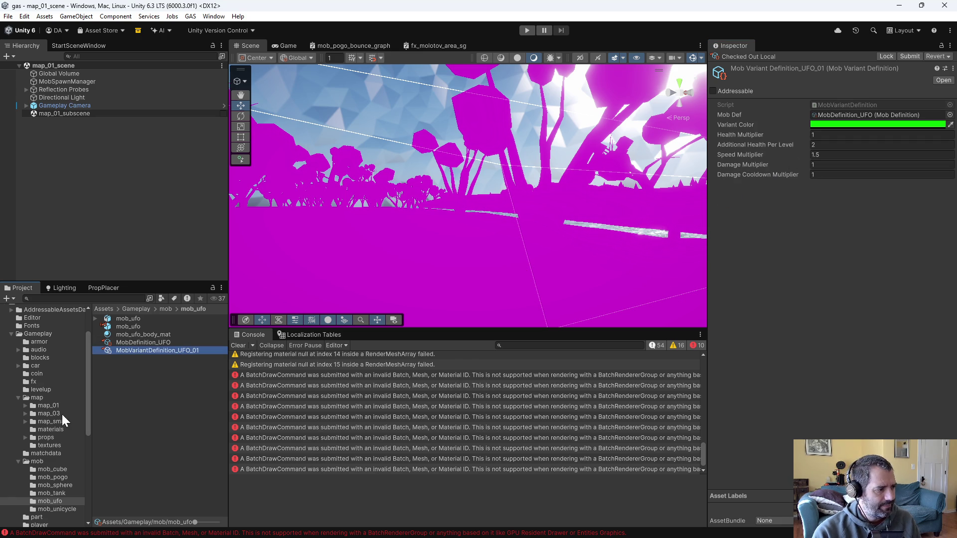
left_click(68, 493)
left_click(165, 366)
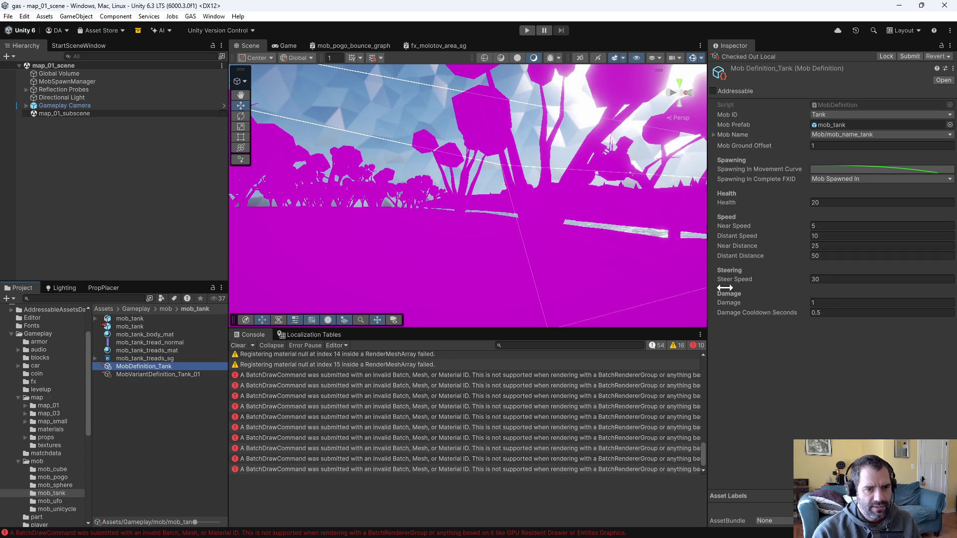
left_click(851, 203)
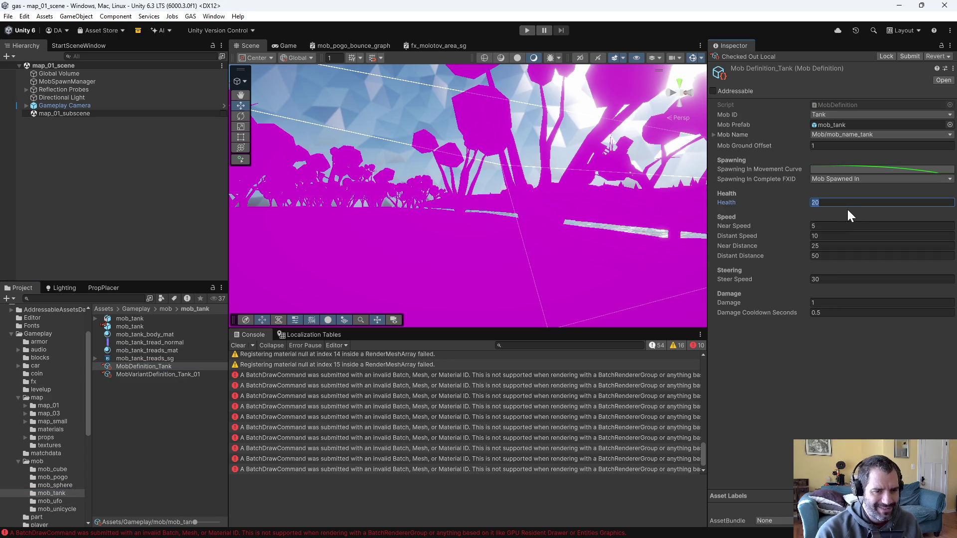
Set MobDefinition_Tank's Health to 4
key("alt+Tab")
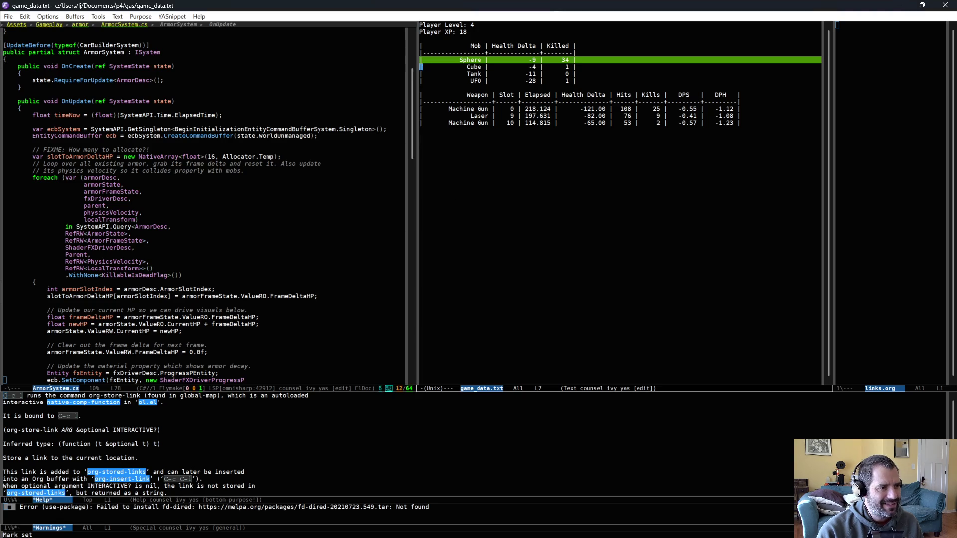
key("alt+Tab")
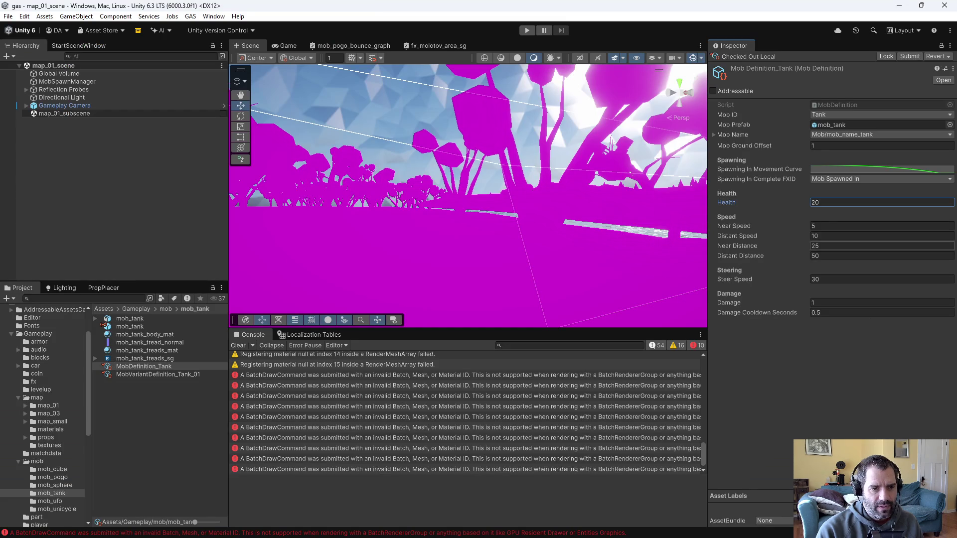
type("4")
key("Return")
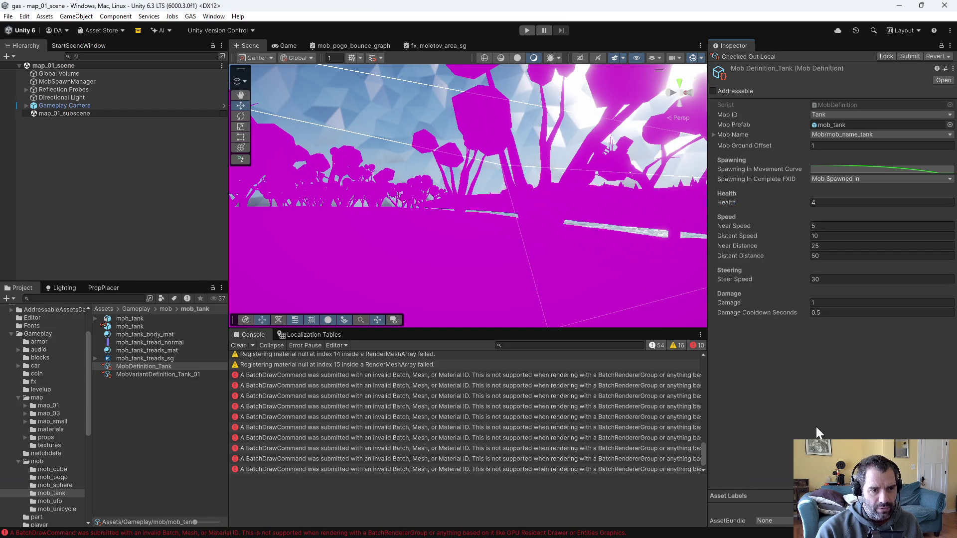
Set MobVariantDefinition_Tank_01's Additional Health Per Level to 2
left_click(169, 375)
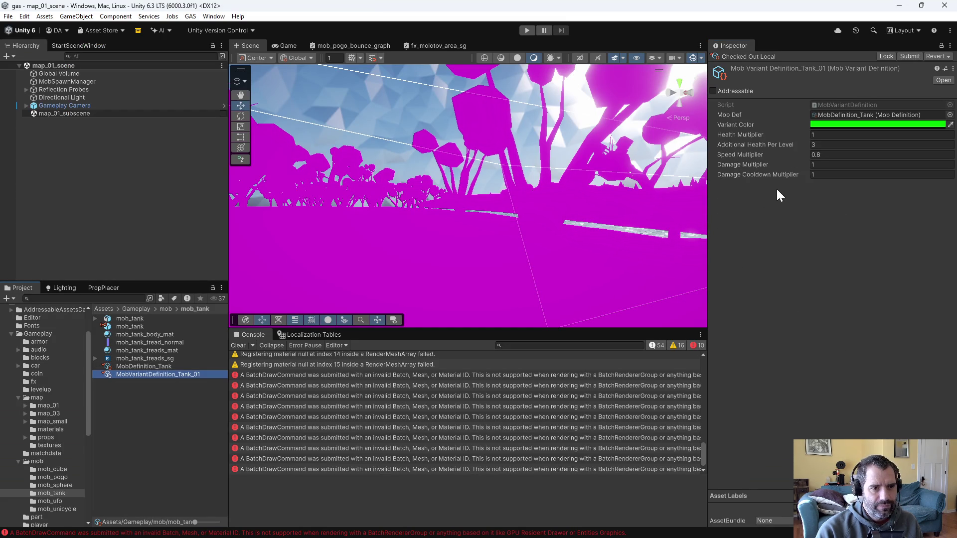
left_click(827, 145)
type("2")
key("Return")
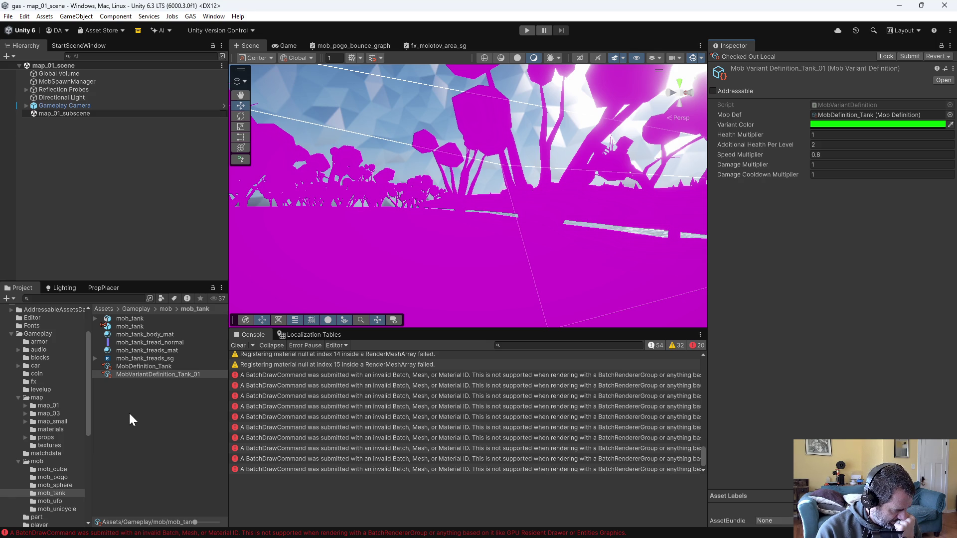
Inspect the Sphere_01 and Sphere_02 variant definitions and MobDefinition_Sphere in the mob_sphere folder
left_click(64, 470)
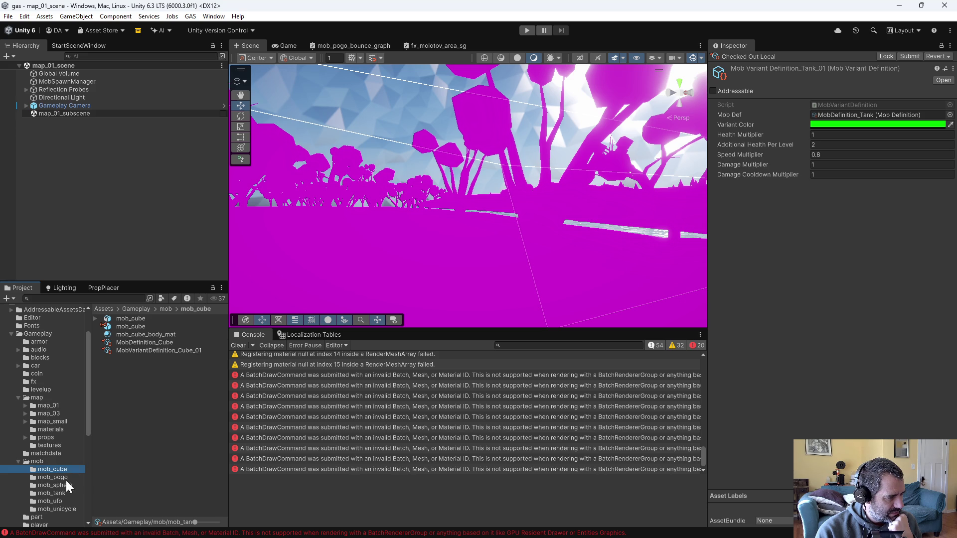
left_click(64, 485)
left_click(166, 390)
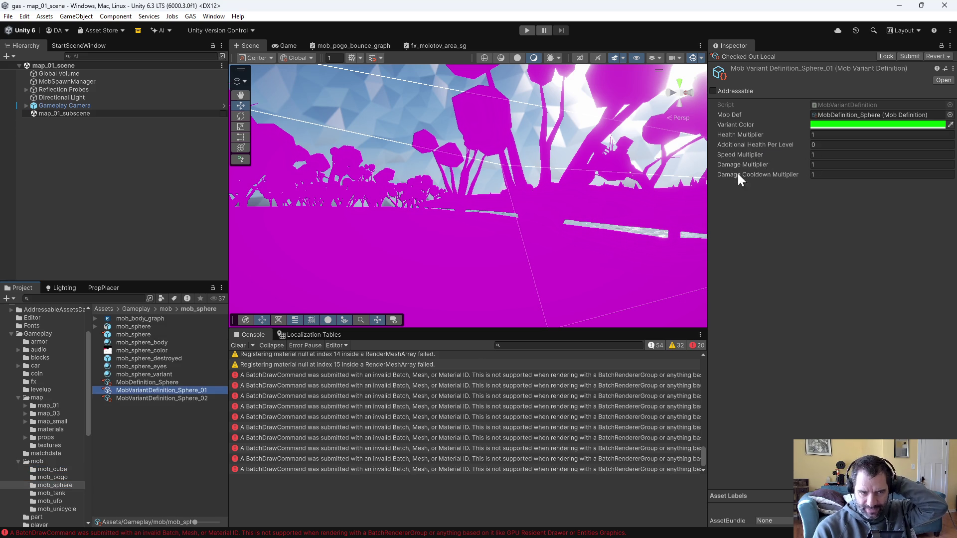
left_click(188, 398)
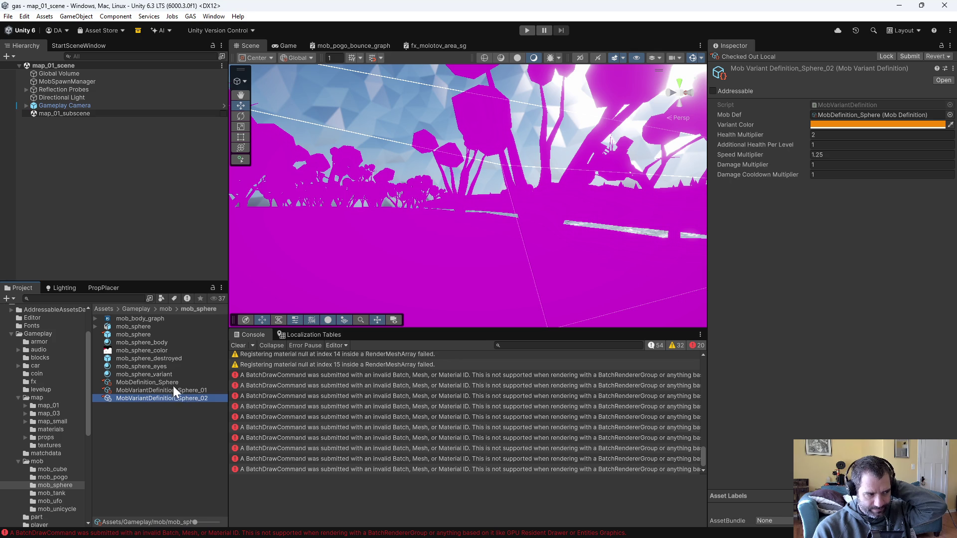
left_click(172, 384)
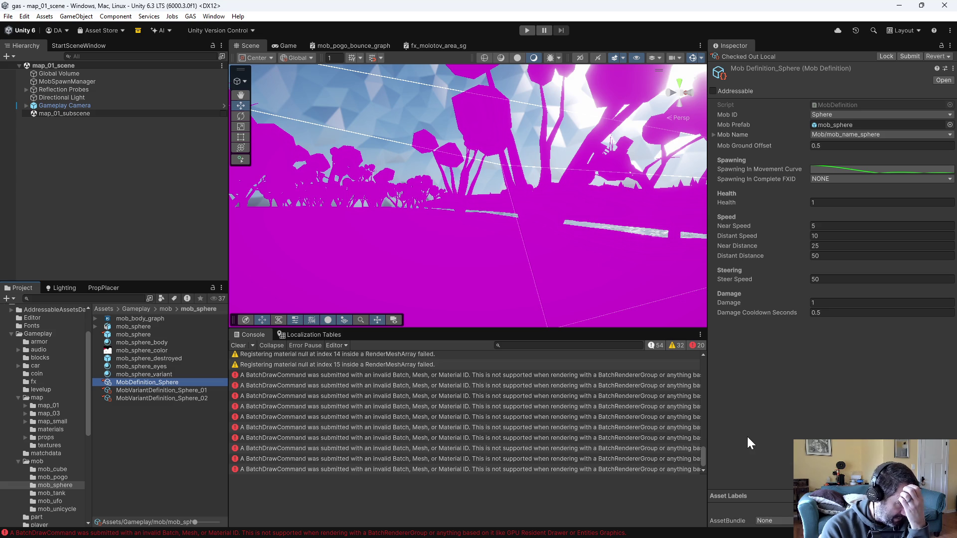
Review MobSpawnManager's six spawn schedules, then start play mode
left_click(89, 80)
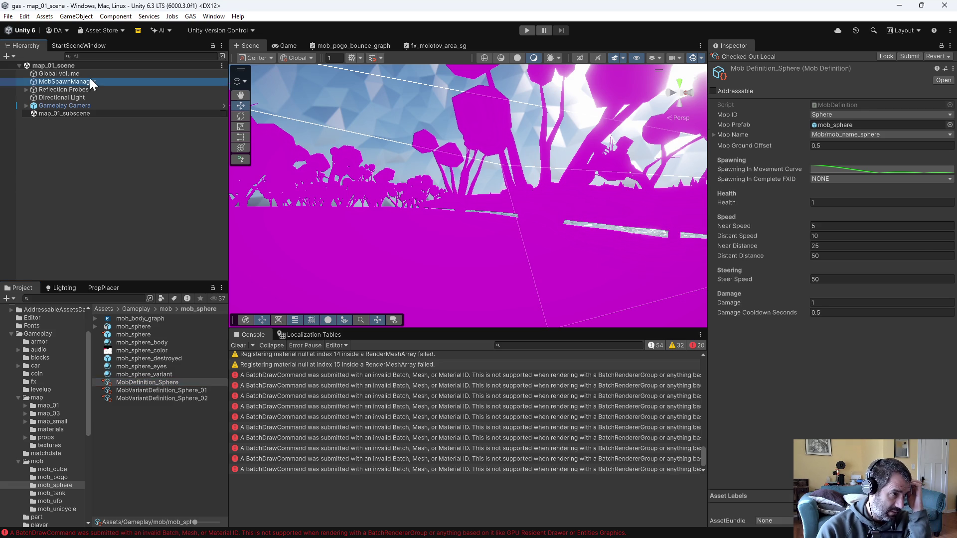
scroll(828, 289, "down", 8)
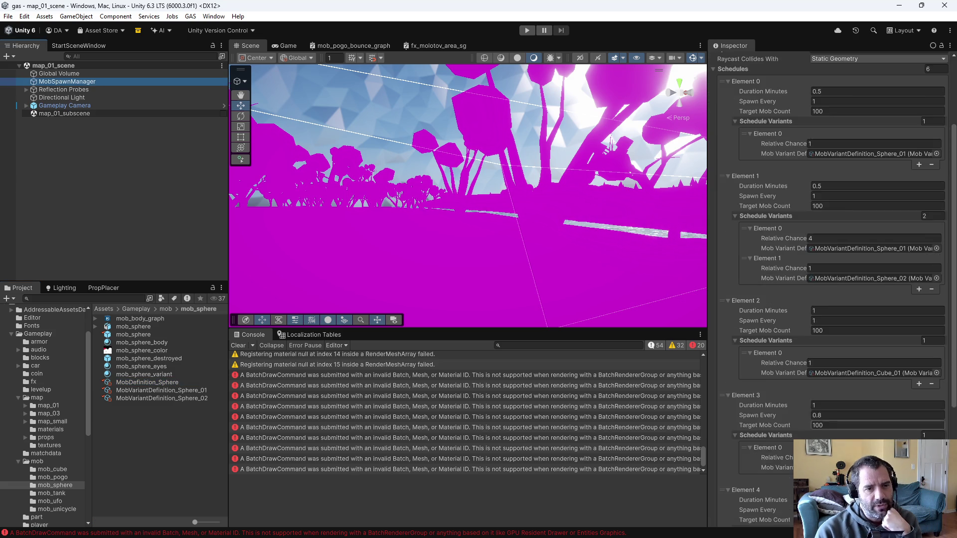
scroll(838, 289, "down", 2)
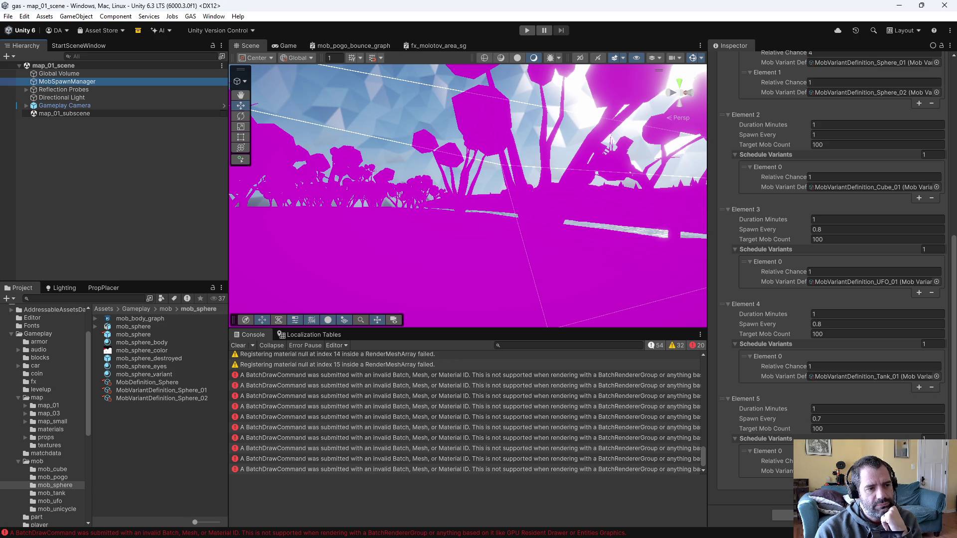
left_click(527, 30)
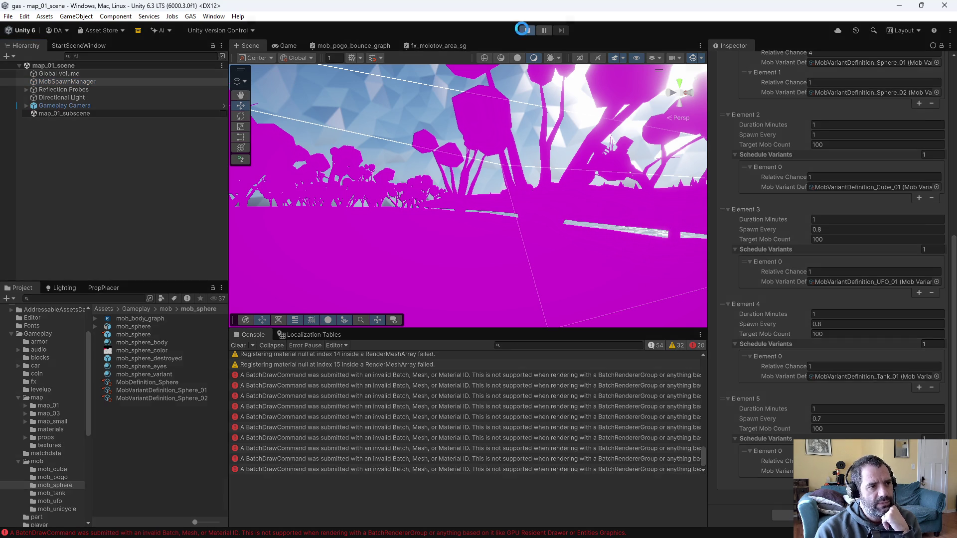
Glance at TargeterNearestSystem.cs in Emacs while the editor reloads, then return to the game
key("alt+Tab")
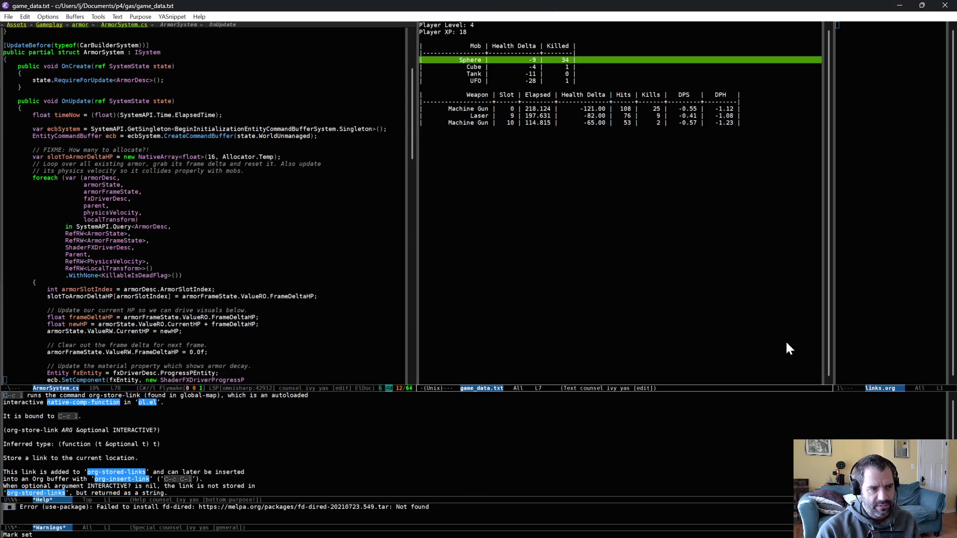
key("ctrl+x")
key("Left")
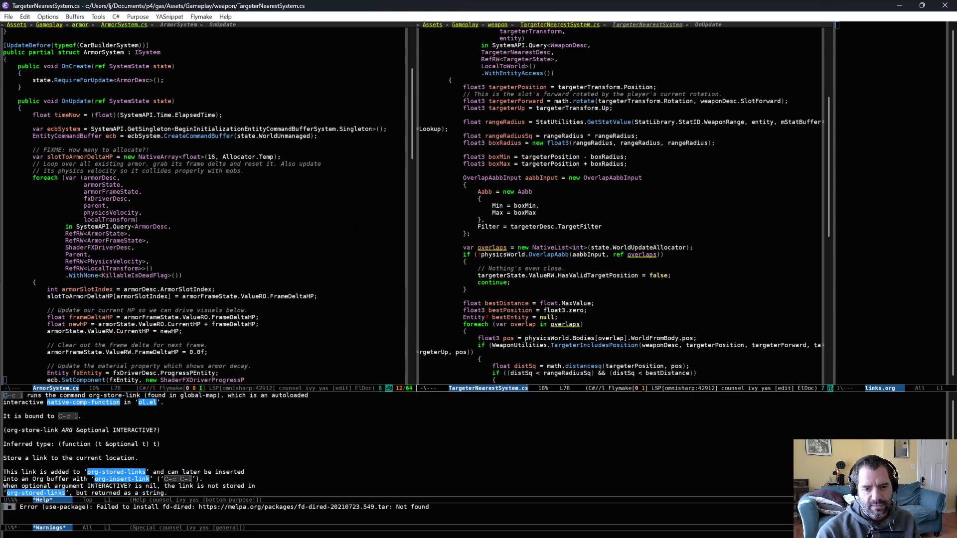
key("alt+Tab")
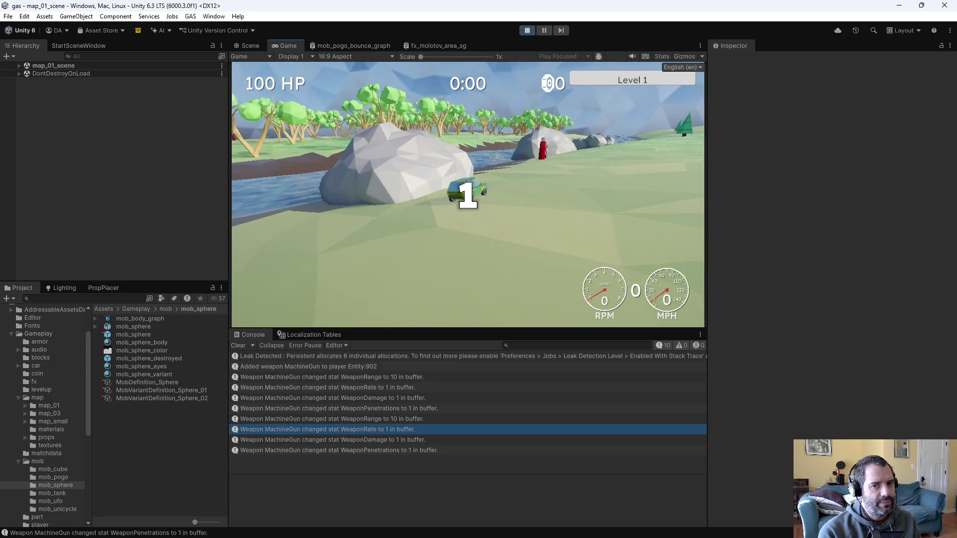
Drive the car across the field, steer away from the river, and stop play mode
key("w")
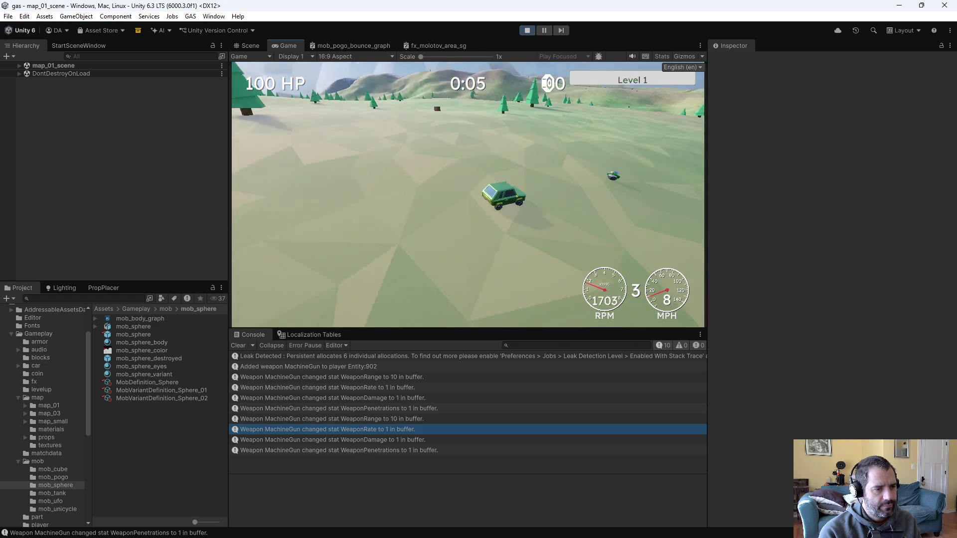
key("w")
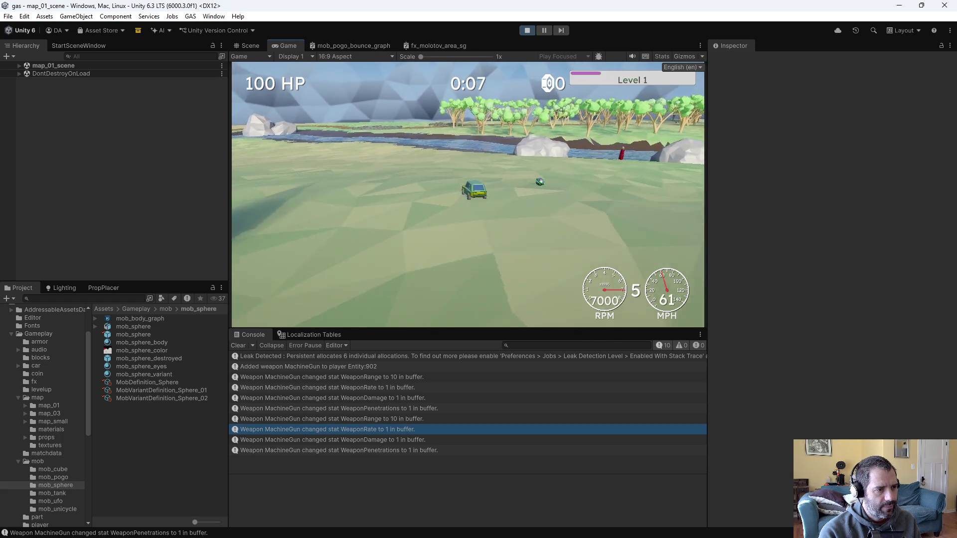
key("d")
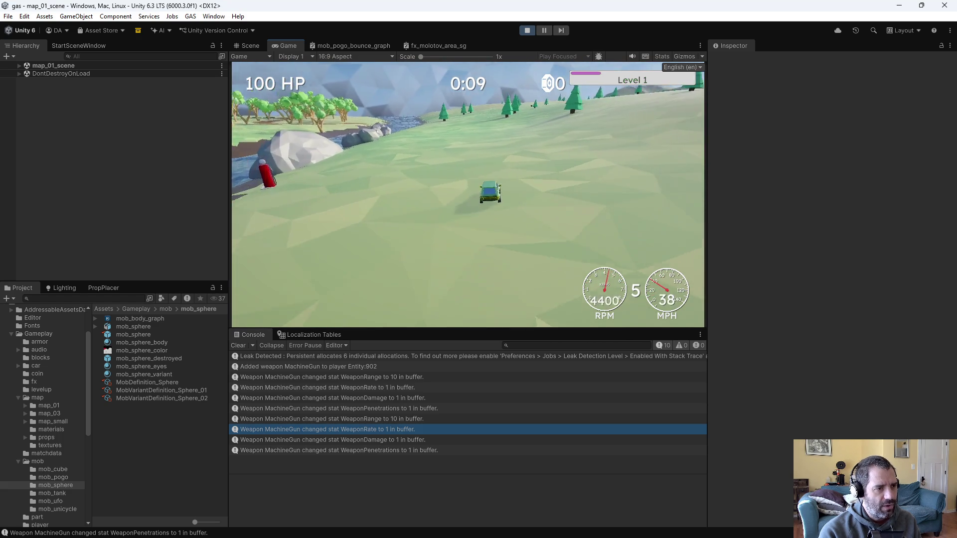
left_click(527, 30)
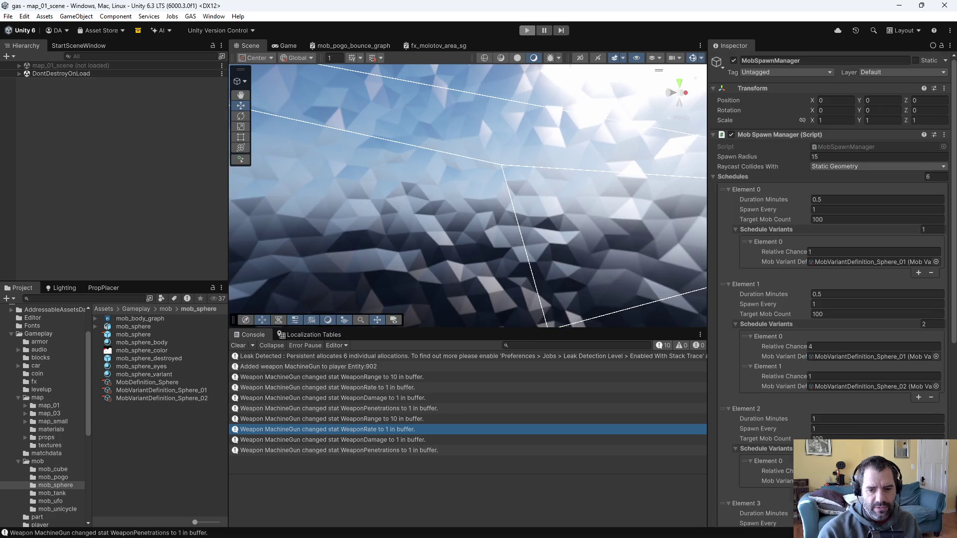
Set WeaponDefinition_MachineGun's Weapon Range base value to 15 and start a new play test
scroll(55, 494, "down", 4)
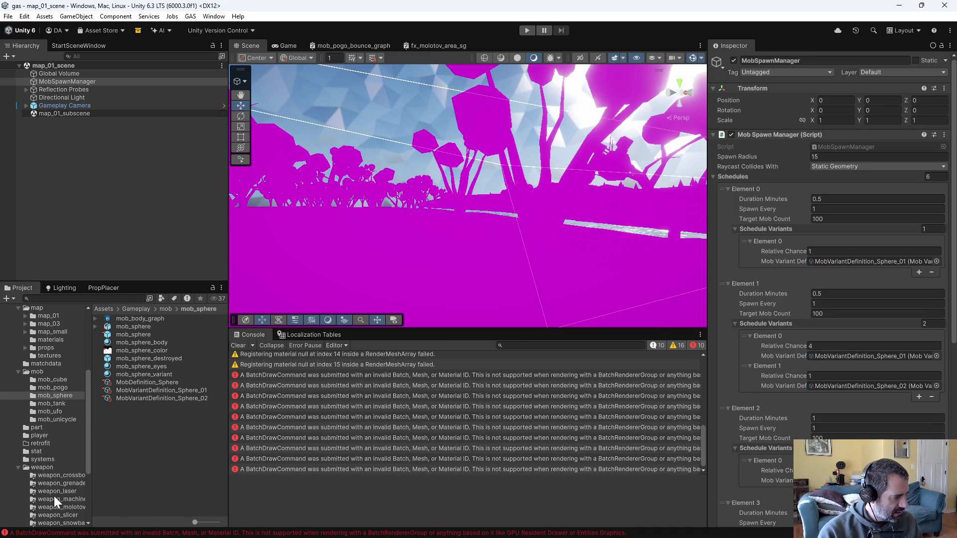
left_click(69, 499)
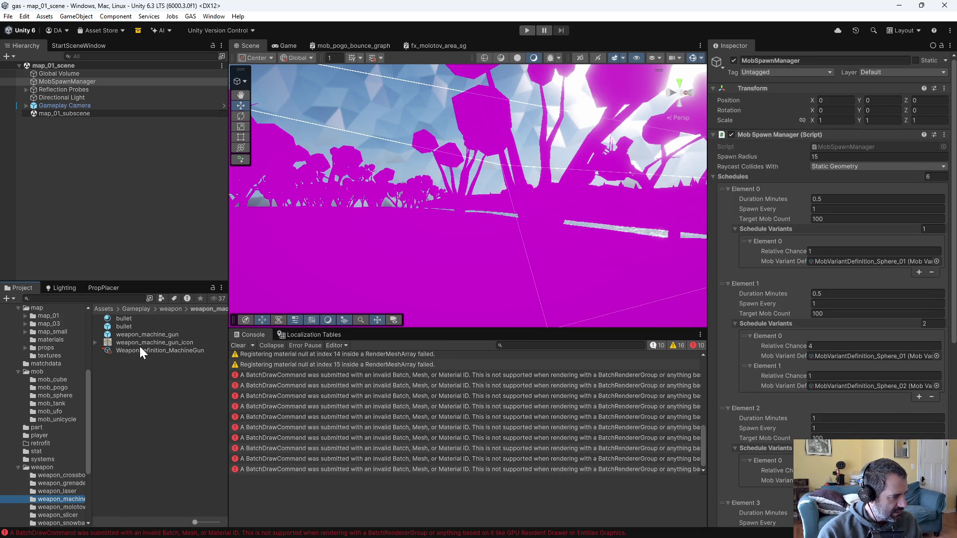
left_click(140, 344)
left_click(143, 351)
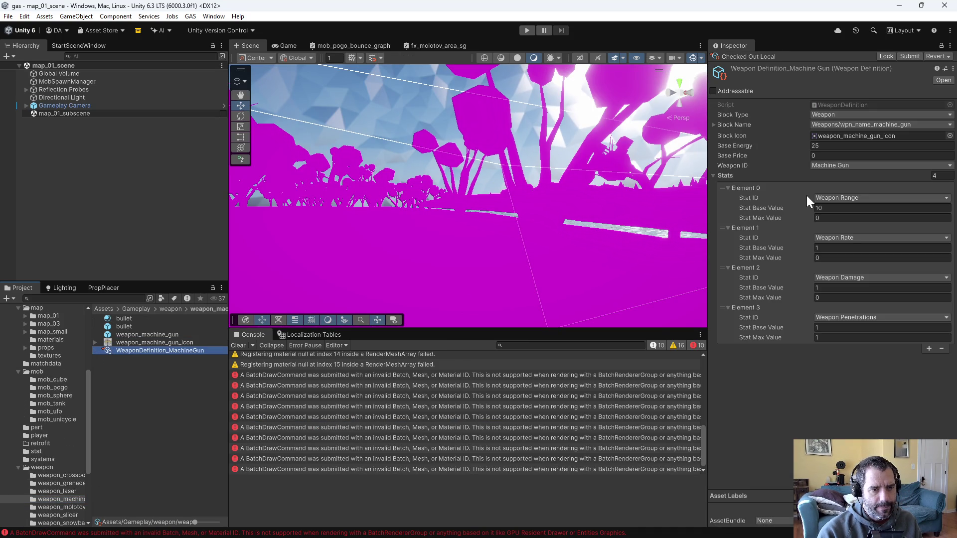
left_click(838, 208)
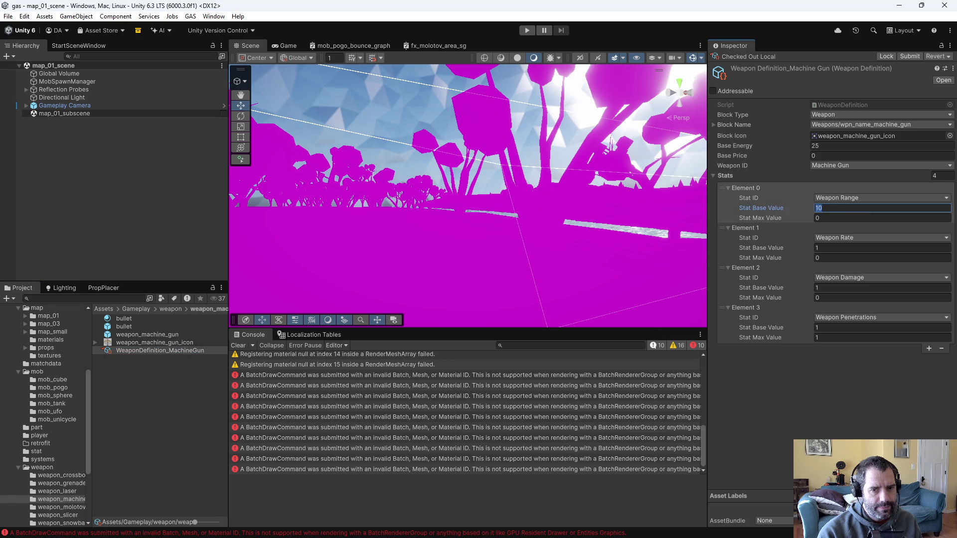
type("15")
key("Return")
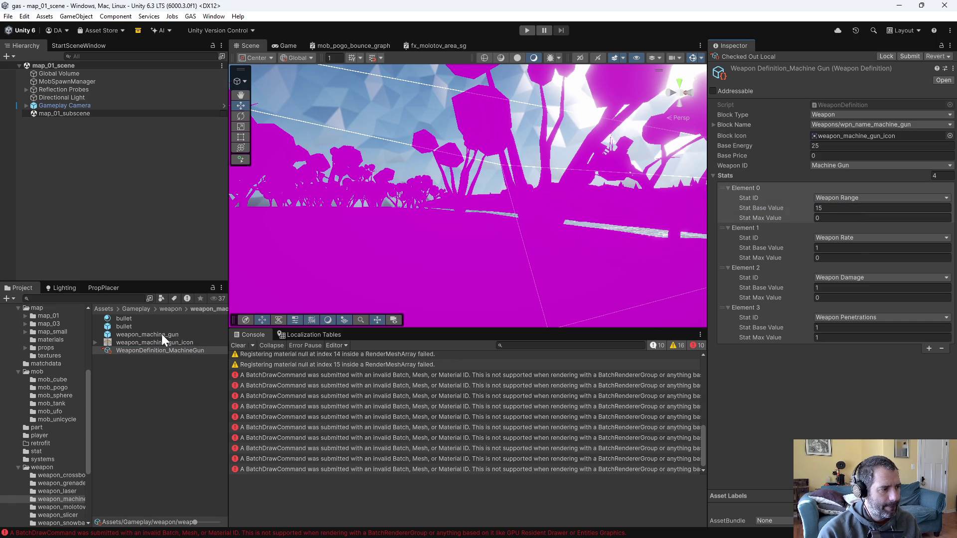
left_click(161, 334)
left_click(527, 30)
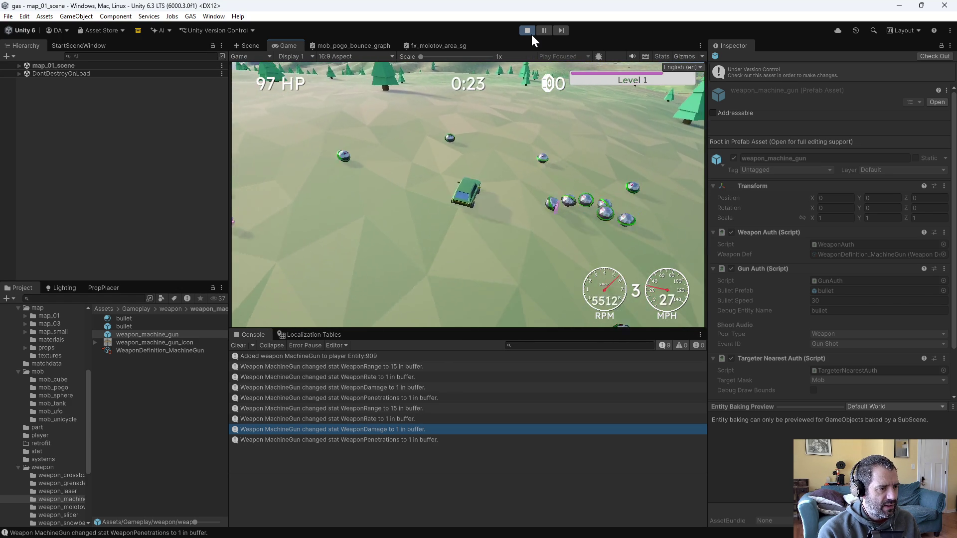
Preview the Grenade Launcher option on the first level-up screen
key("Right")
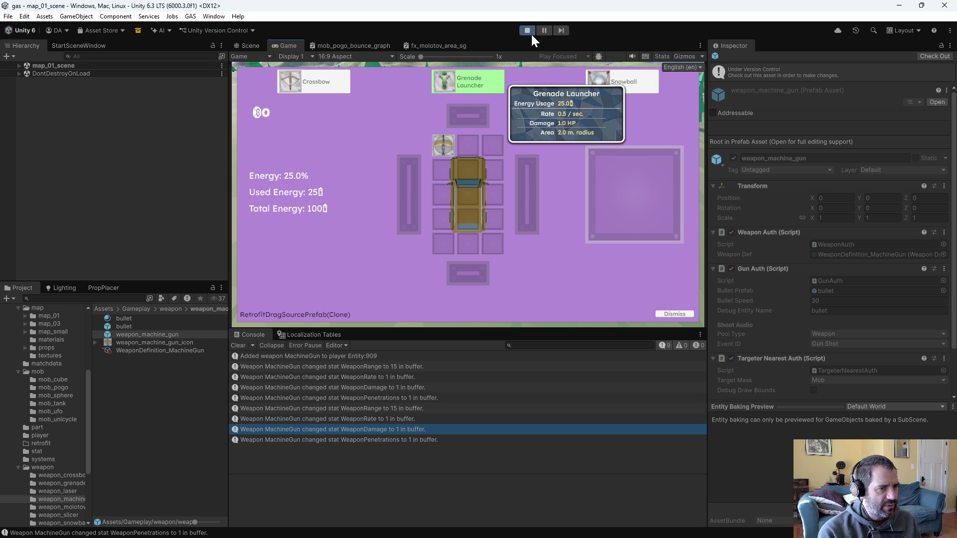
Choose the Crossbow upgrade and confirm adding a new Crossbow to the car
key("Left")
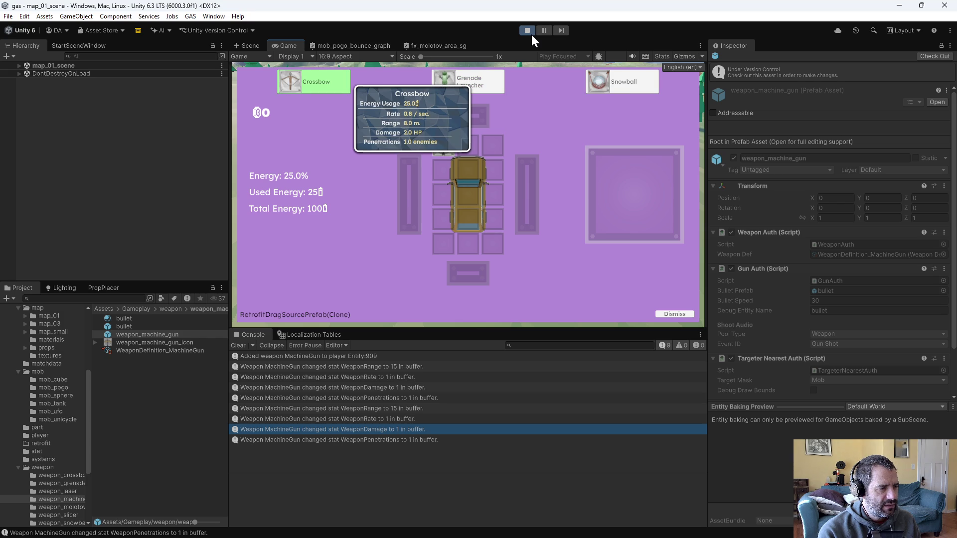
key("Return")
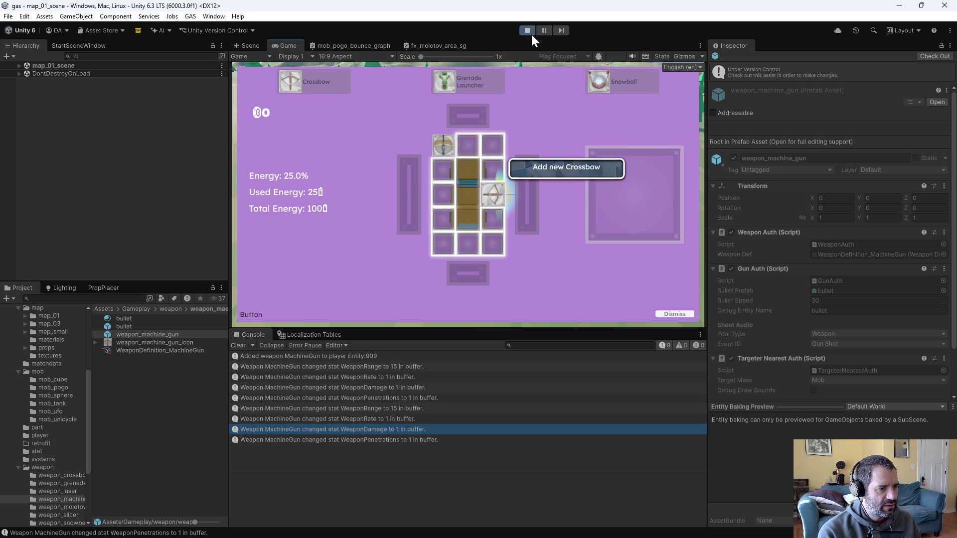
key("Return")
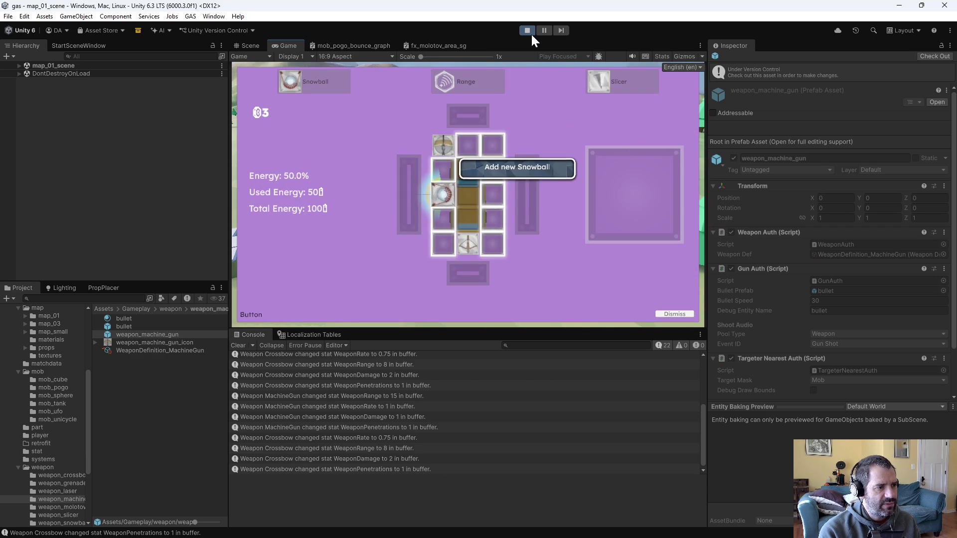
Confirm adding the new Snowball, then browse the next level-up's upgrade choices
key("Return")
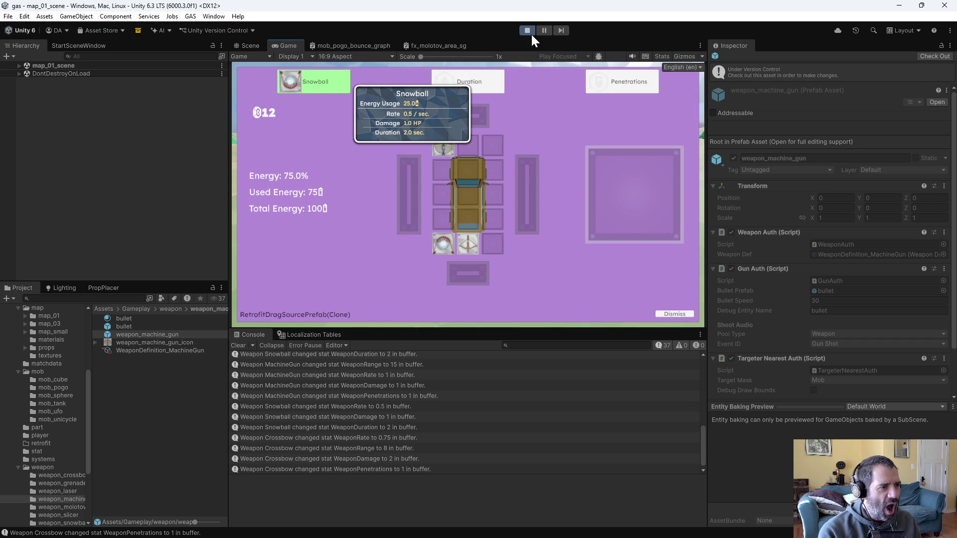
key("Right")
key("Right")
Apply the Penetrations upgrade to the Crossbow slot
key("Down")
key("Down")
key("Up")
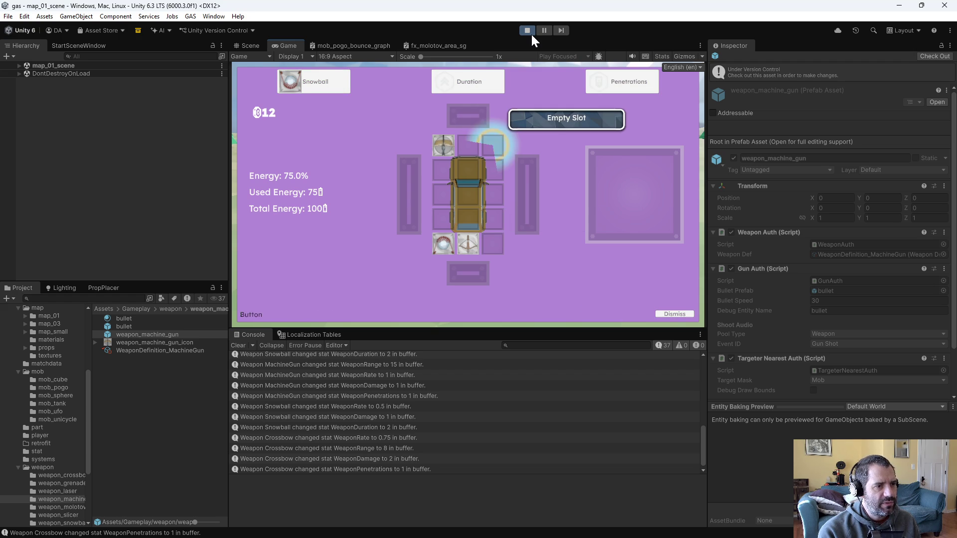
key("Down")
key("Up")
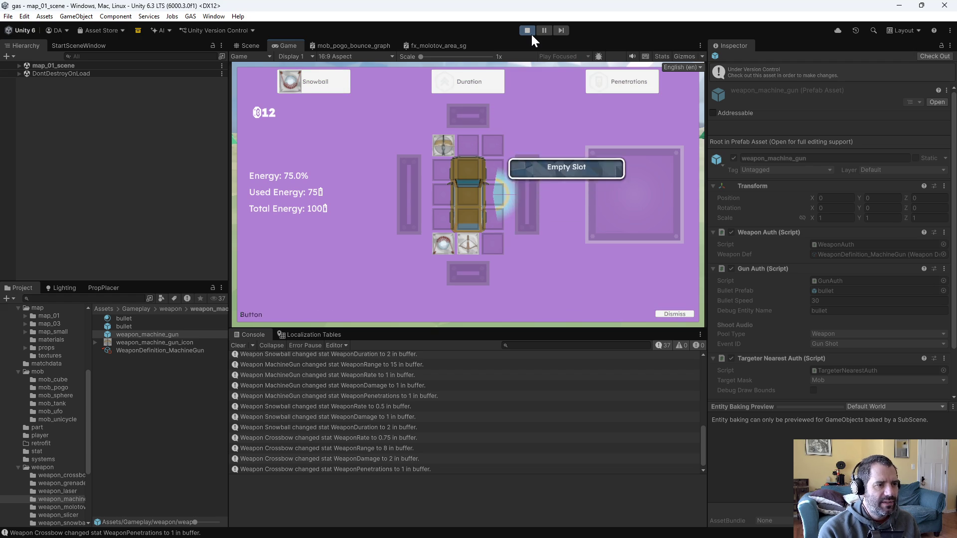
key("Up")
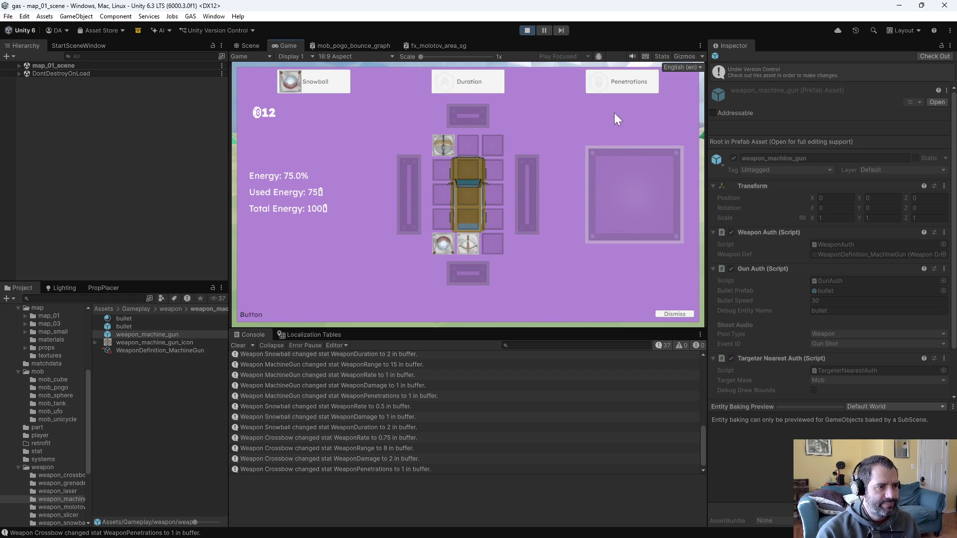
left_click(617, 89)
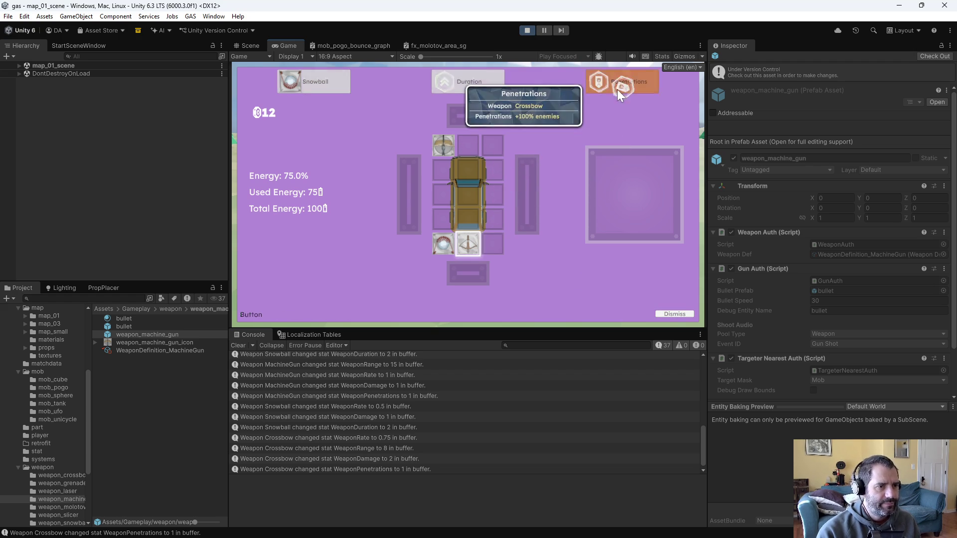
left_click(471, 243)
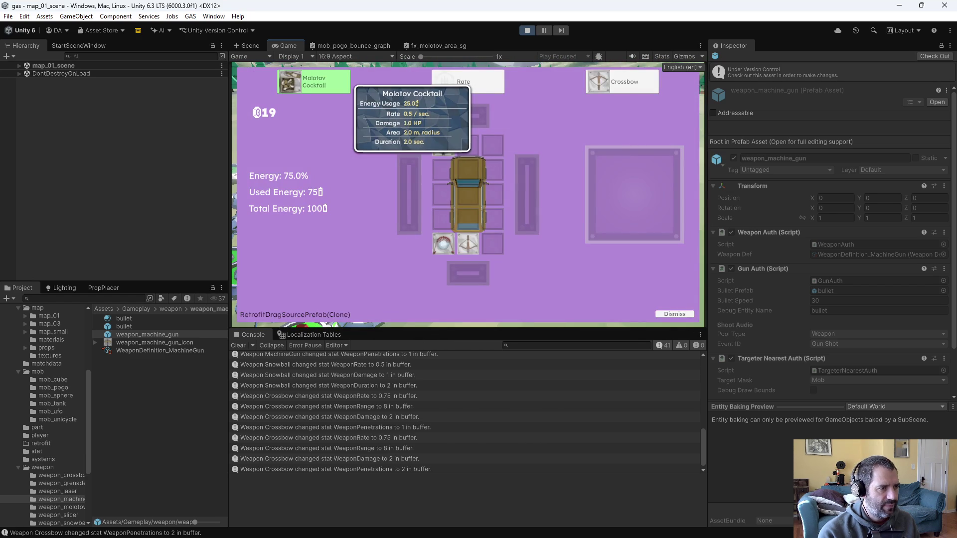
Apply the Rate upgrade to the machine gun, save run data to game_data.txt, and stop playing
mouse_move(452, 156)
mouse_move(452, 156)
left_mouse_down()
mouse_move(465, 258)
mouse_move(489, 261)
mouse_move(466, 241)
mouse_move(528, 175)
mouse_move(437, 155)
mouse_move(443, 145)
left_mouse_up()
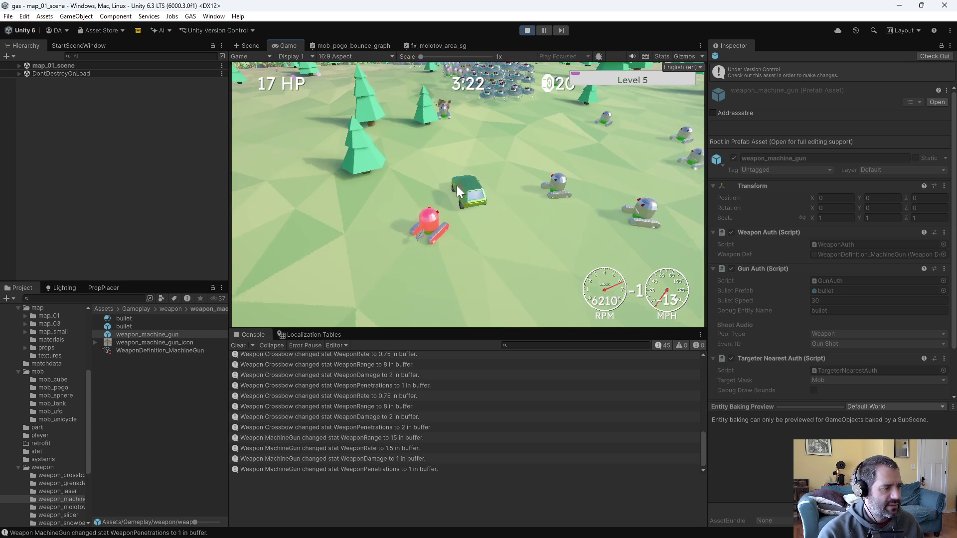
key("F1")
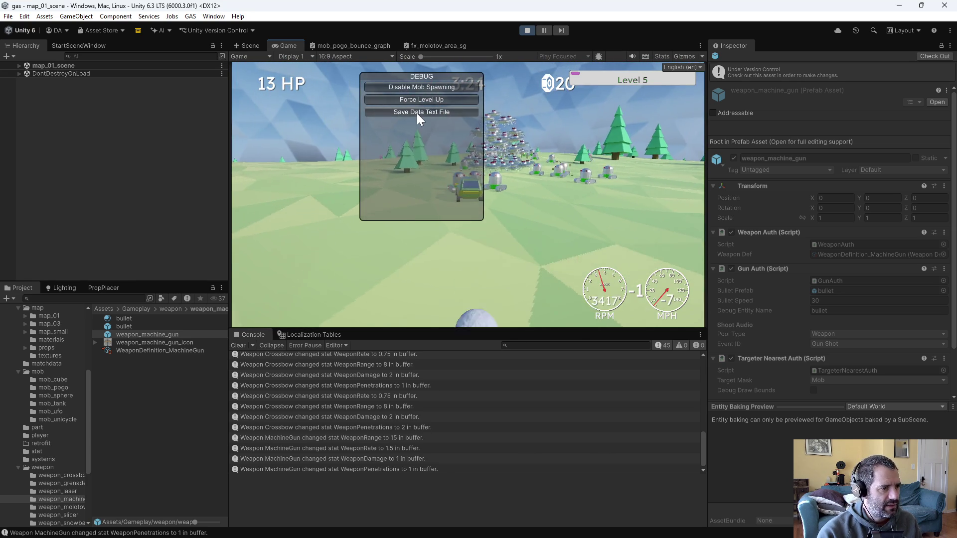
left_click(417, 112)
left_click(527, 30)
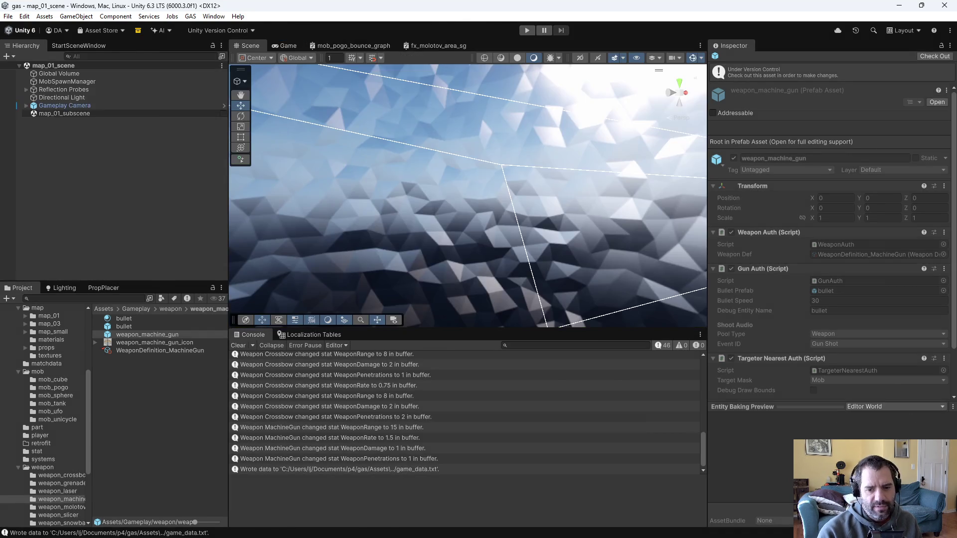
Switch to Emacs to begin opening a file from the project folder
key("alt+Tab")
key("ctrl+x")
key("ctrl+f")
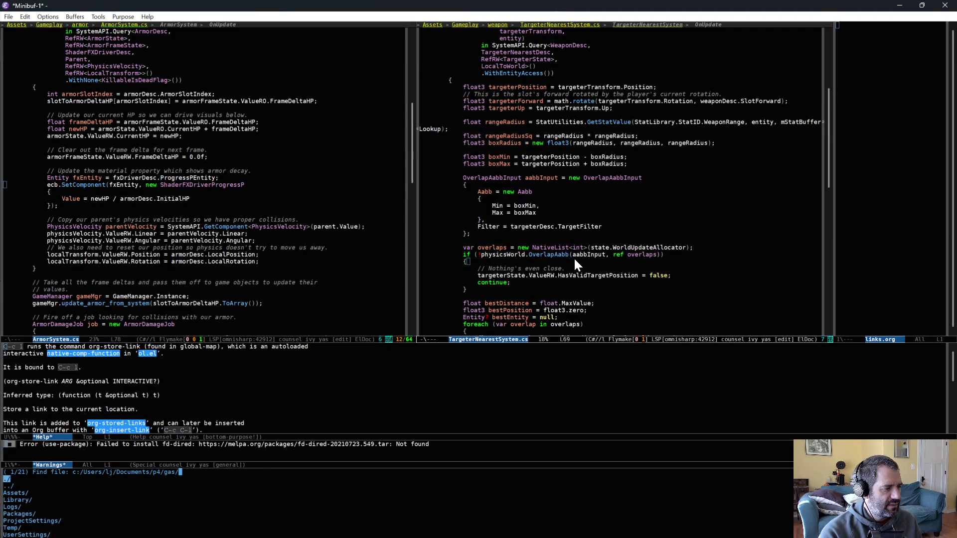
Open game_data.txt in Emacs and select the Player Level: 5 line
type("game")
key("Return")
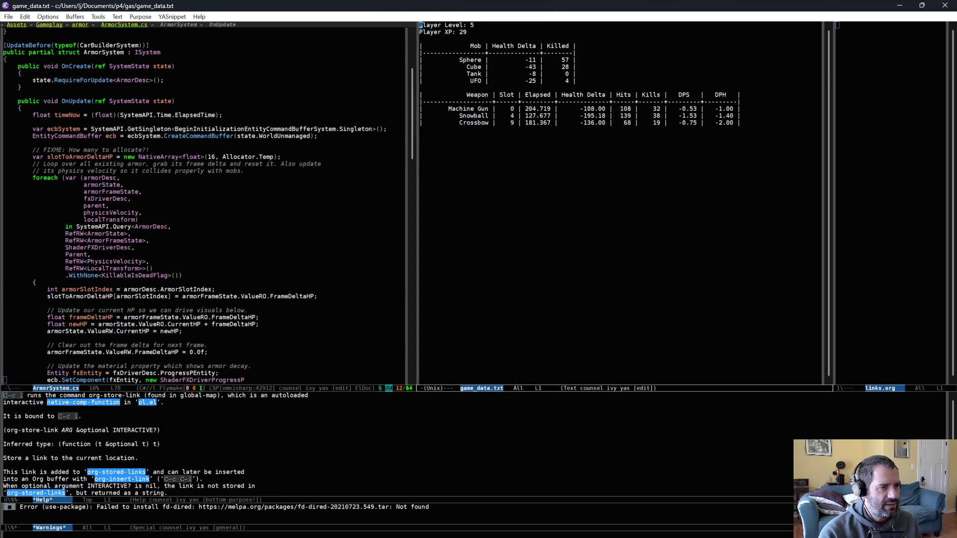
left_click(582, 74)
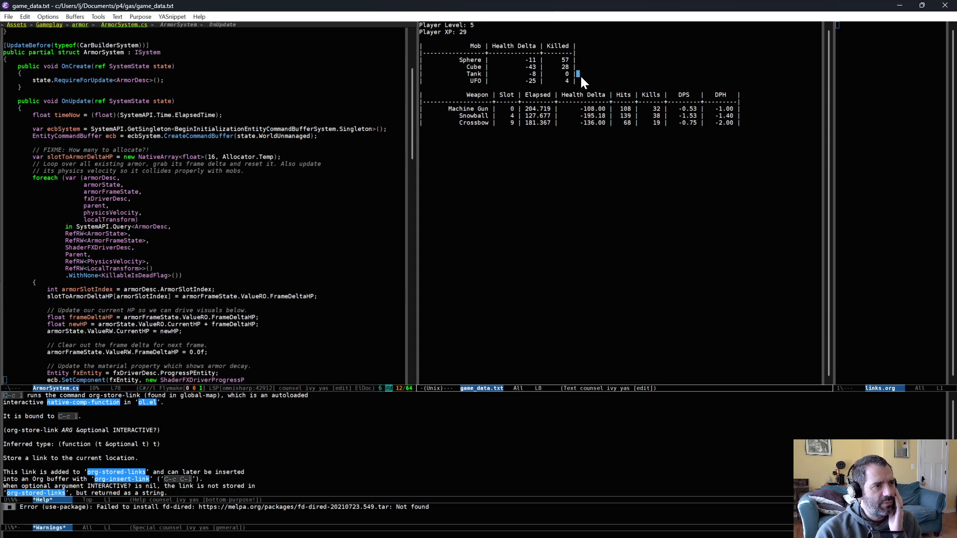
triple_click(488, 24)
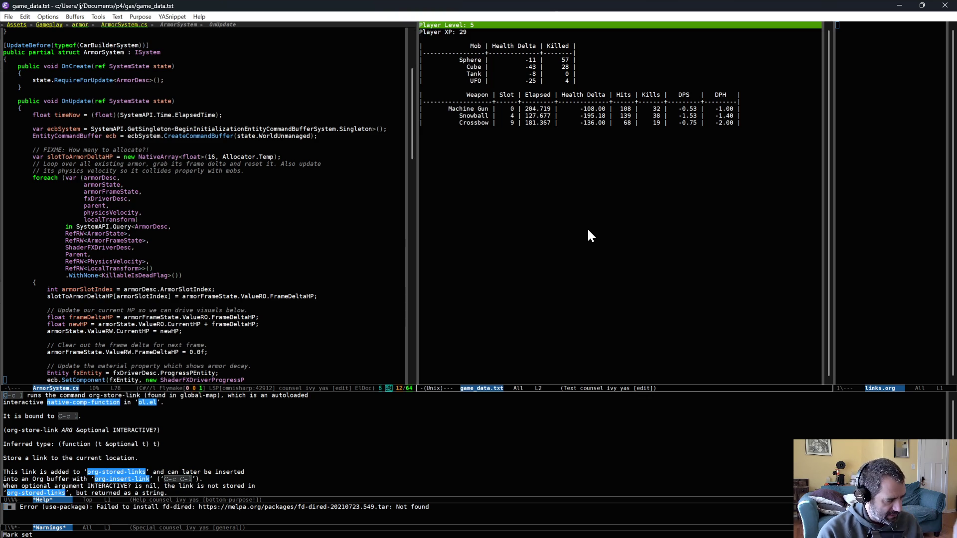
Go over the mob kill table down to the UFO row, then return to Unity
key("alt+w")
key("alt+greater")
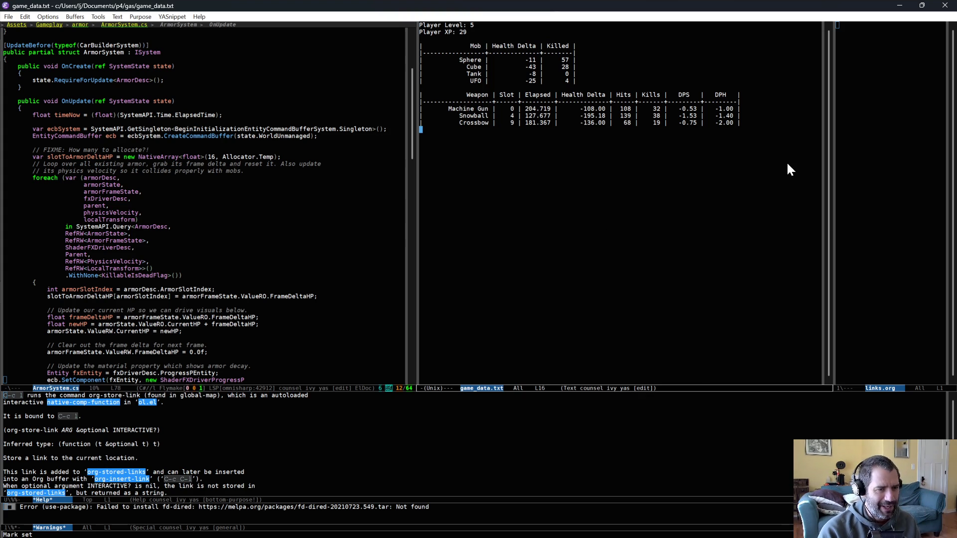
key("Up")
key("Up")
key("Up")
left_click(716, 45)
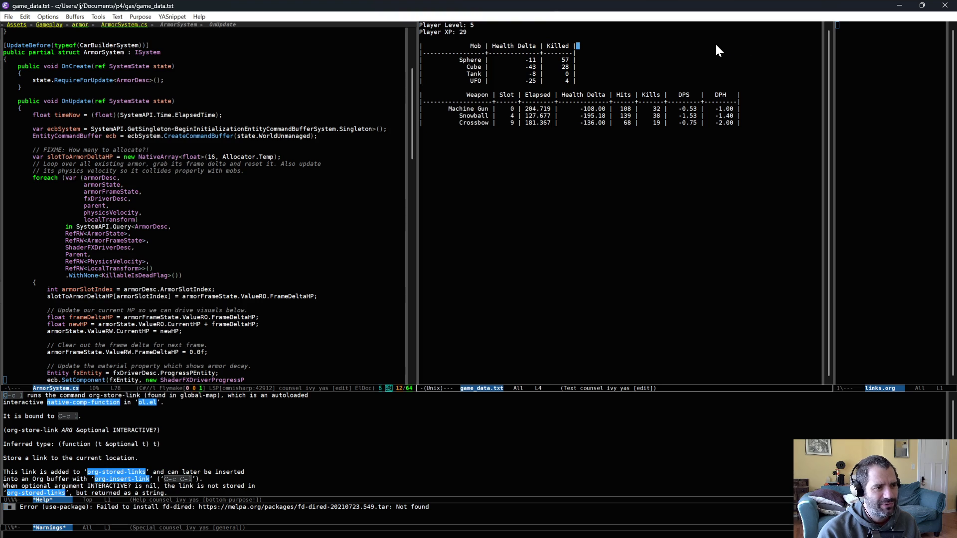
left_click(777, 88)
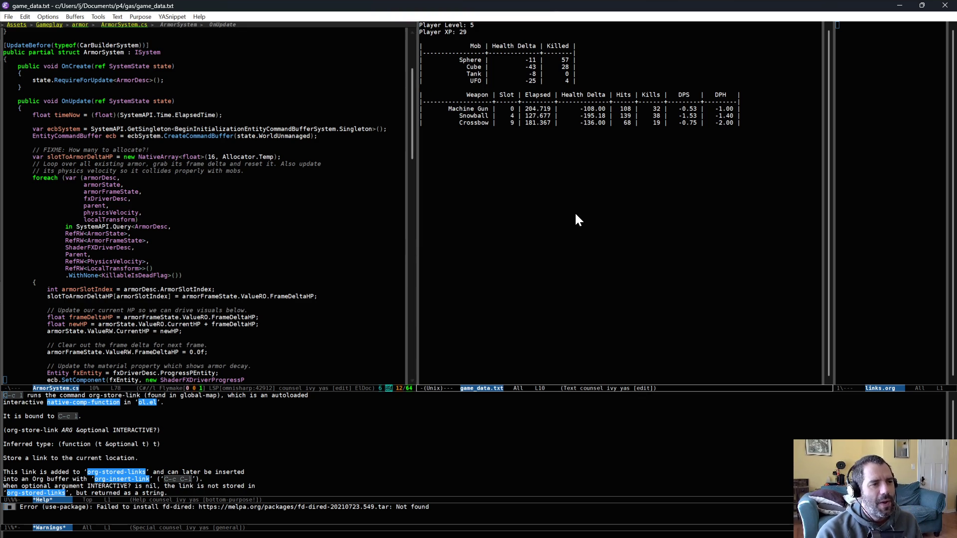
left_click(468, 176)
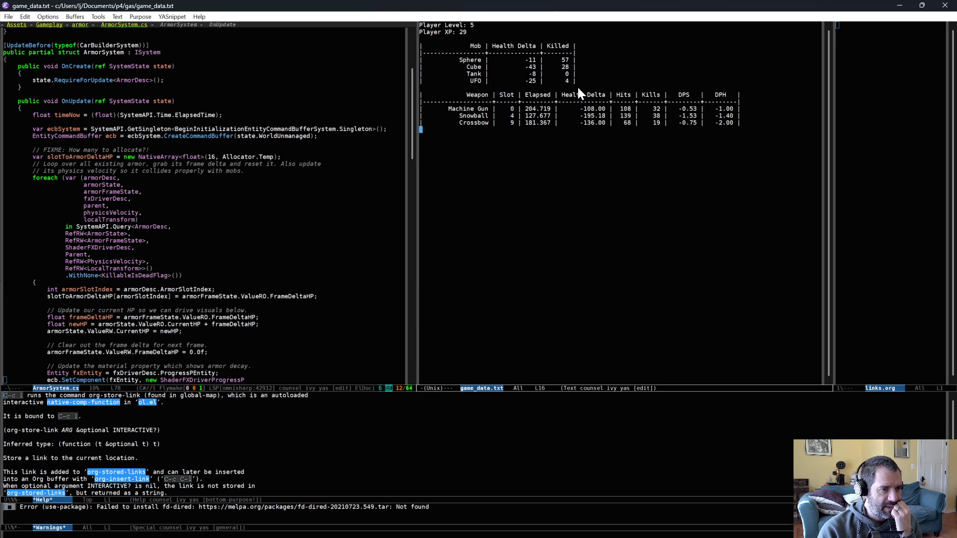
left_click_drag(577, 60, 588, 79)
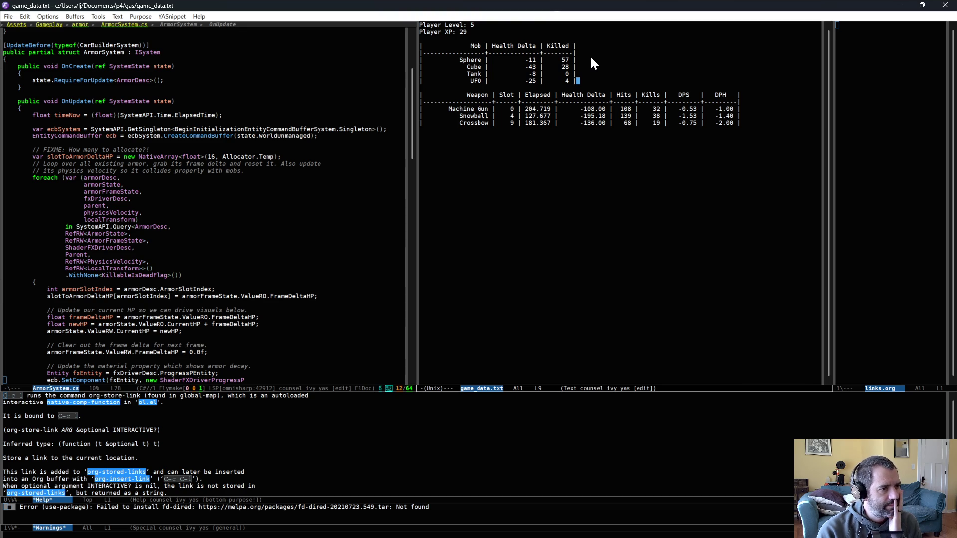
key("alt+Tab")
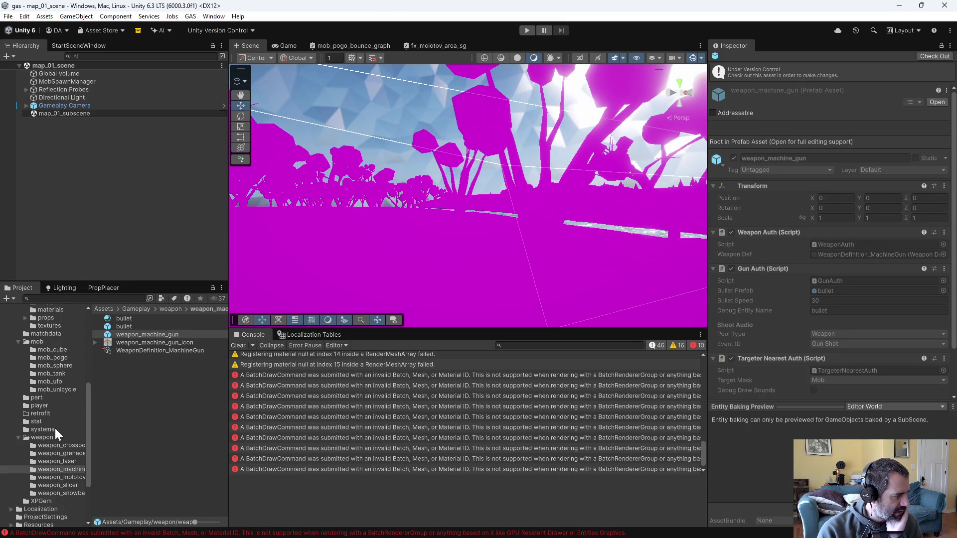
Open the LevelupSchedule asset in Gameplay/levelup to read its Required XP values
scroll(50, 453, "up", 3)
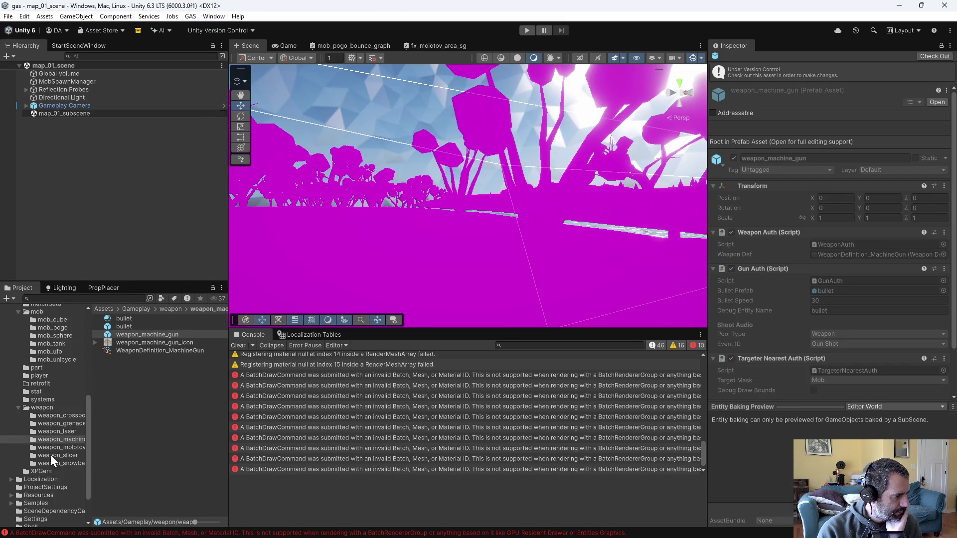
left_click(41, 359)
left_click(153, 327)
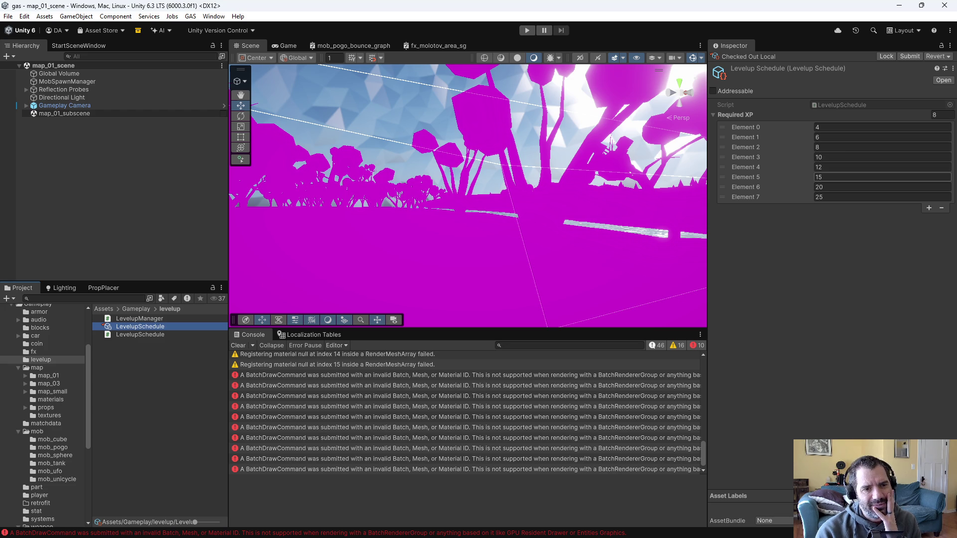
Back in Emacs, select the Player XP value 29 in game_data.txt
key("alt+Tab")
left_click_drag(506, 32, 506, 25)
left_click(519, 39)
double_click(463, 32)
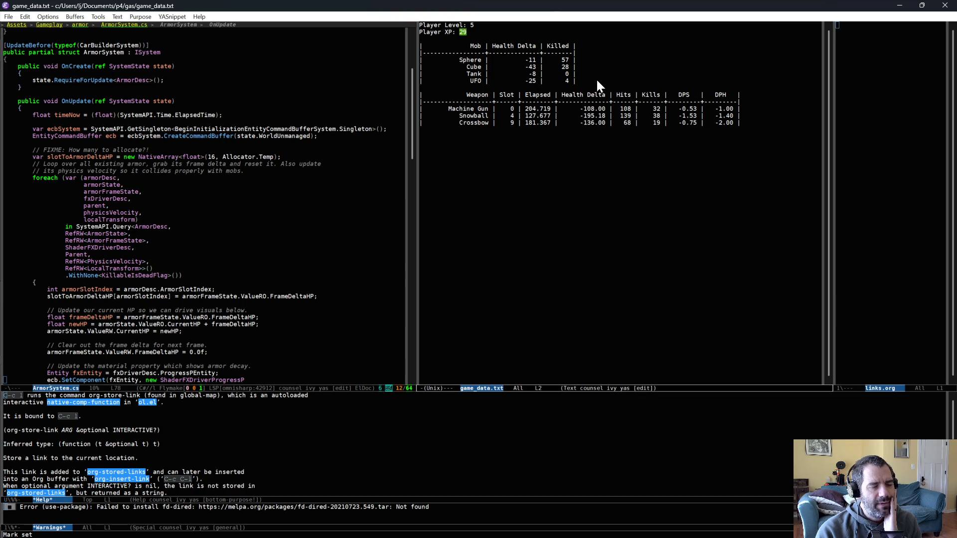
Look over the mob kill rows and select the whole Player XP line
left_click_drag(578, 53, 573, 92)
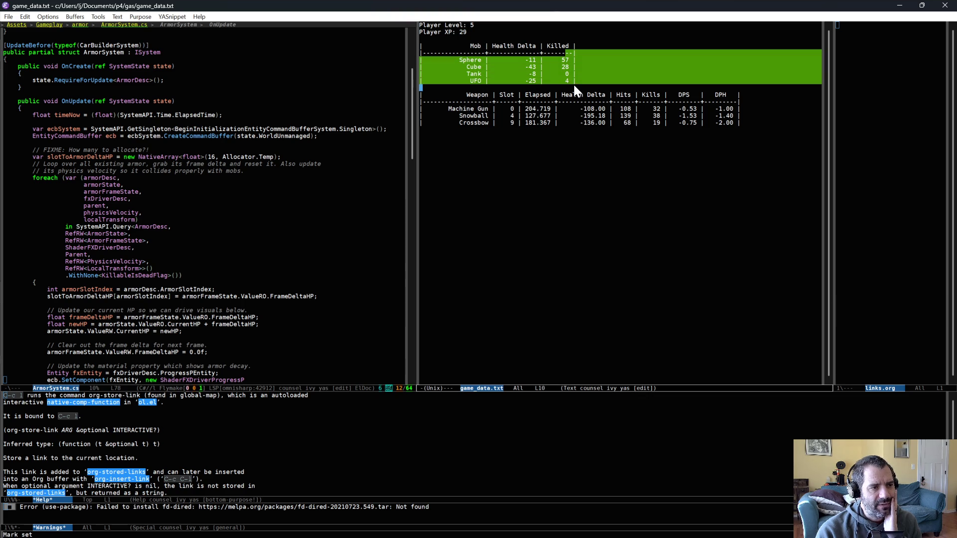
left_click(580, 60)
left_click(589, 84)
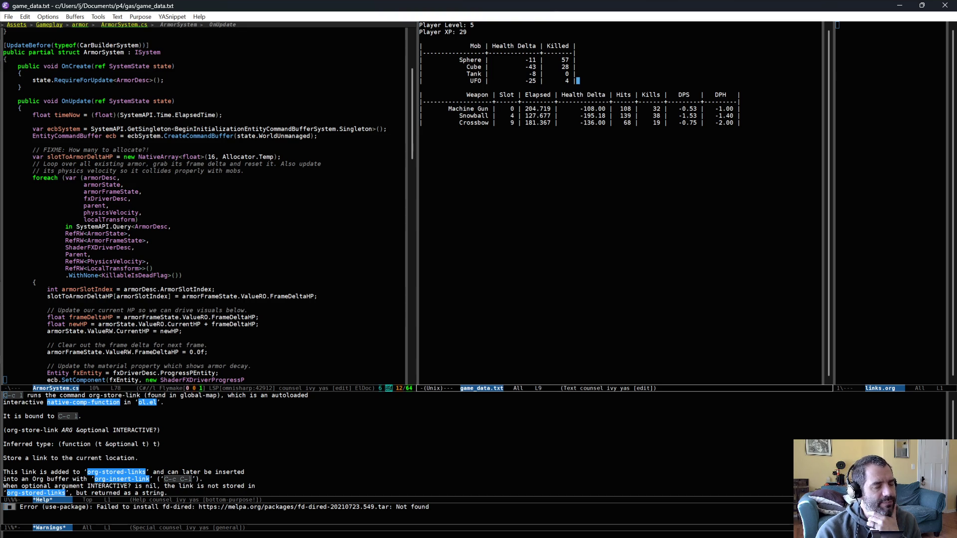
triple_click(474, 31)
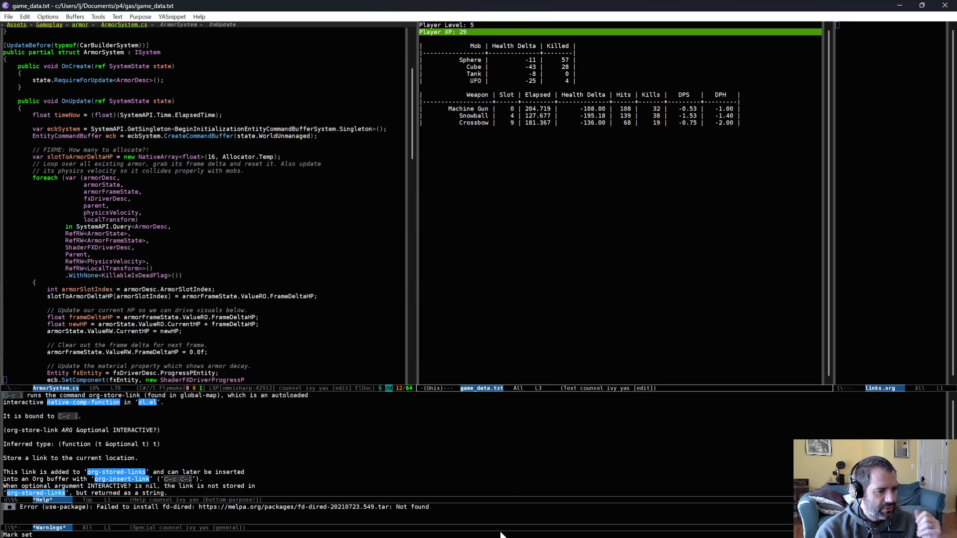
Close the *Warnings* window and return to the game_data.txt text
left_click(497, 515)
key("q")
left_click(584, 213)
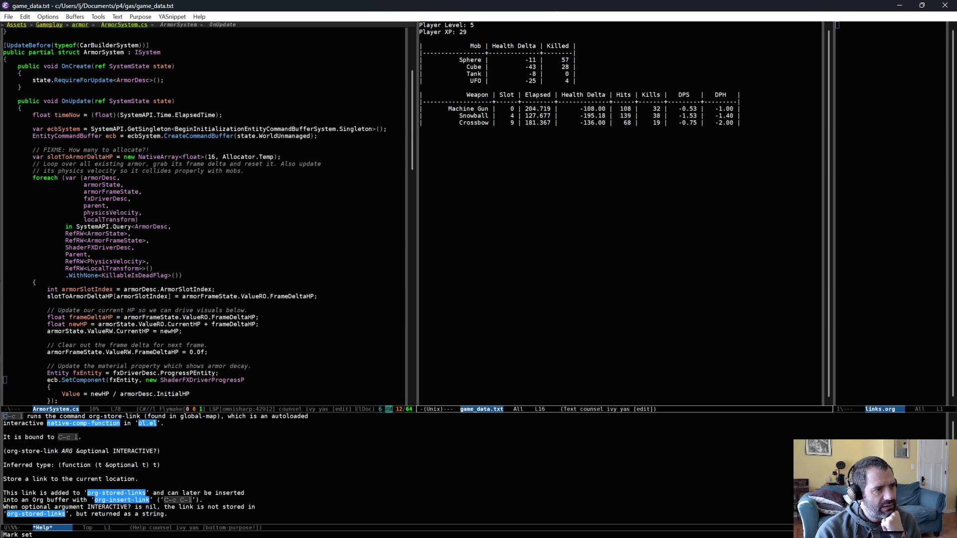
left_click(470, 38)
After a quick look at Unity, mark the Machine Gun elapsed time 204.719
key("alt+Tab")
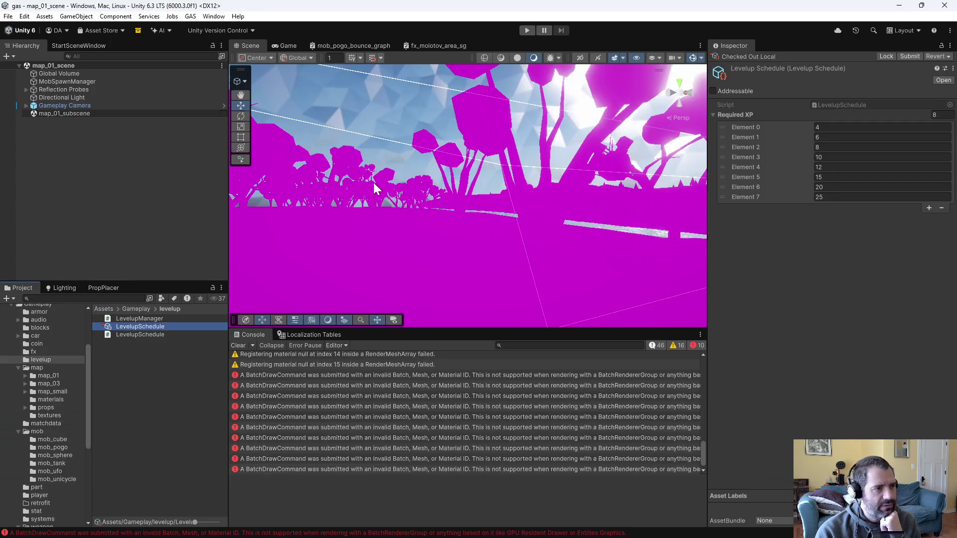
key("alt+Tab")
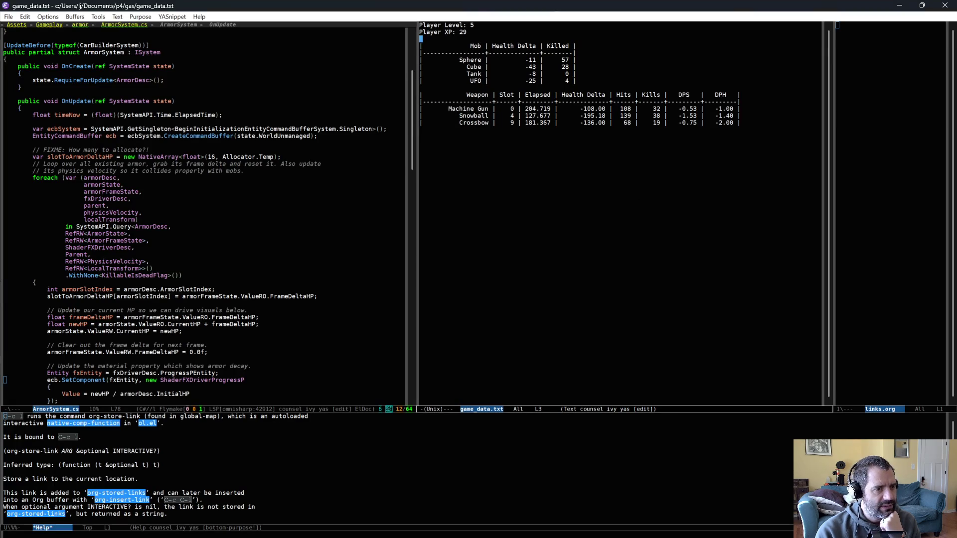
left_click(526, 109)
key("ctrl+space")
key("alt+f")
key("alt+f")
Highlight the Machine Gun row and Player Level line, then switch back to Unity
key("ctrl+g")
key("Up")
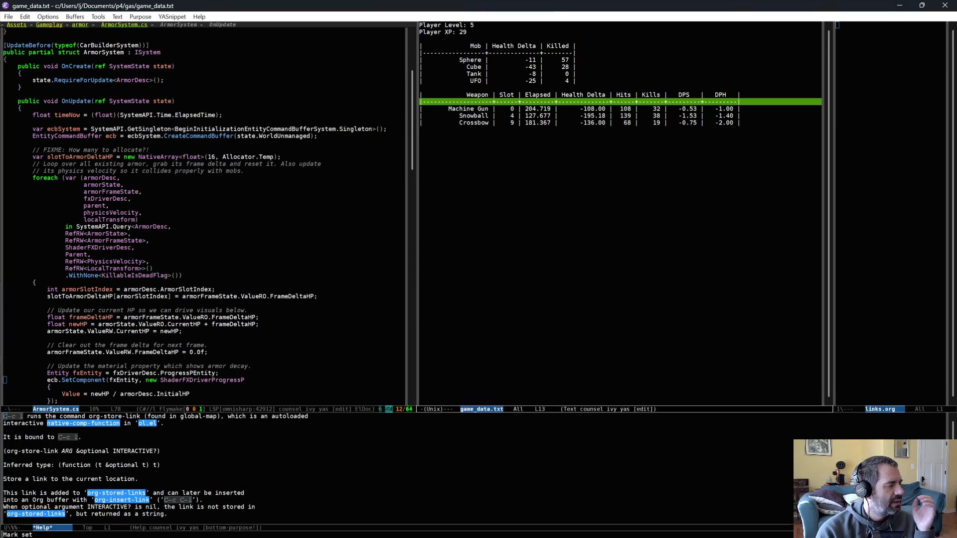
key("Down")
key("ctrl+space")
key("Down")
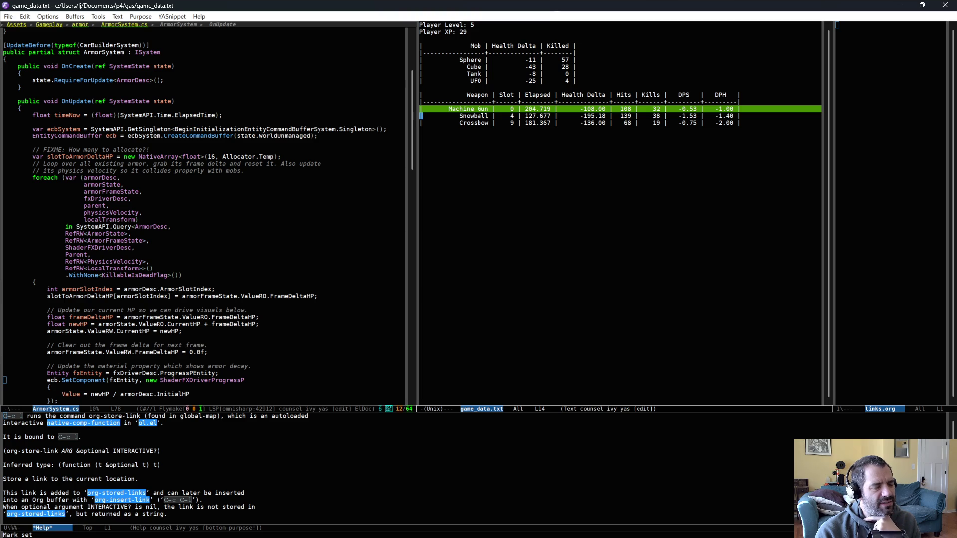
double_click(530, 109)
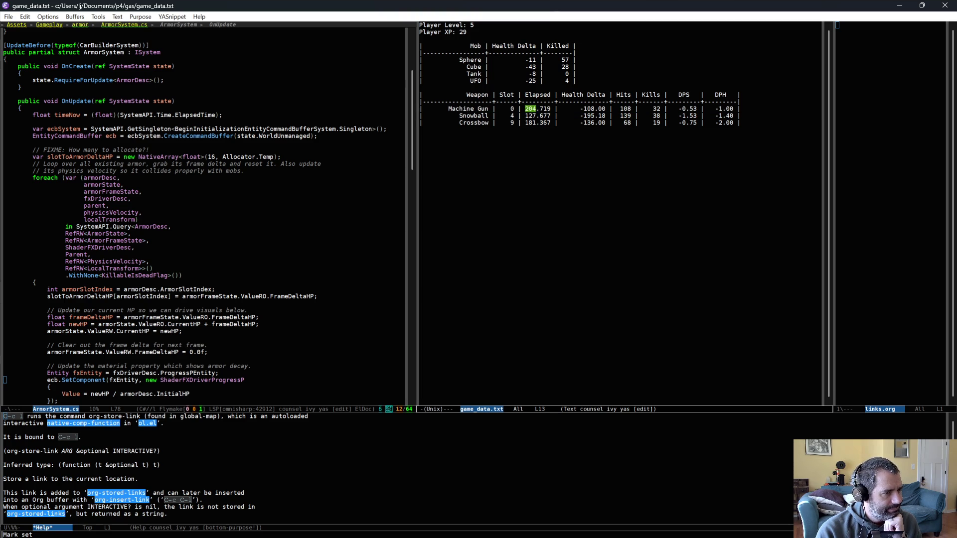
left_click(478, 25)
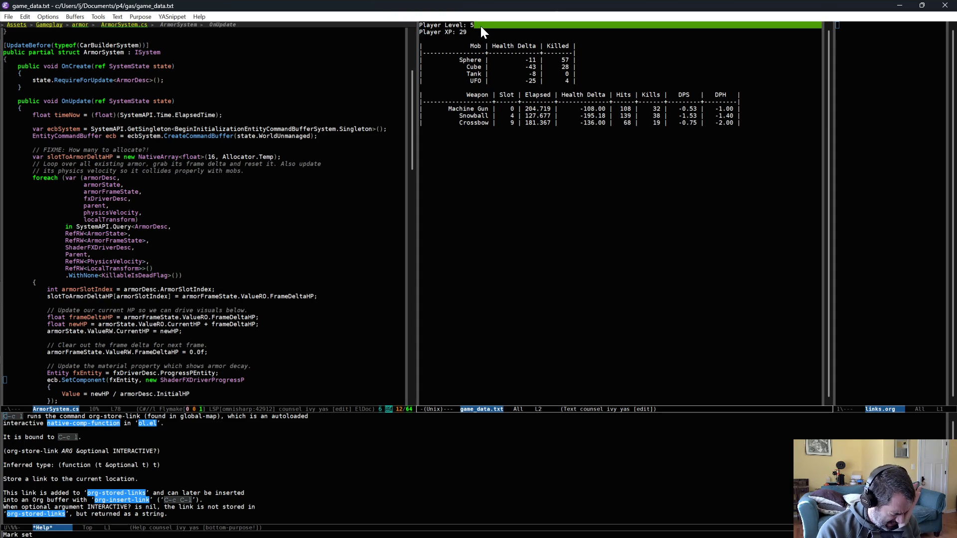
key("alt+Tab")
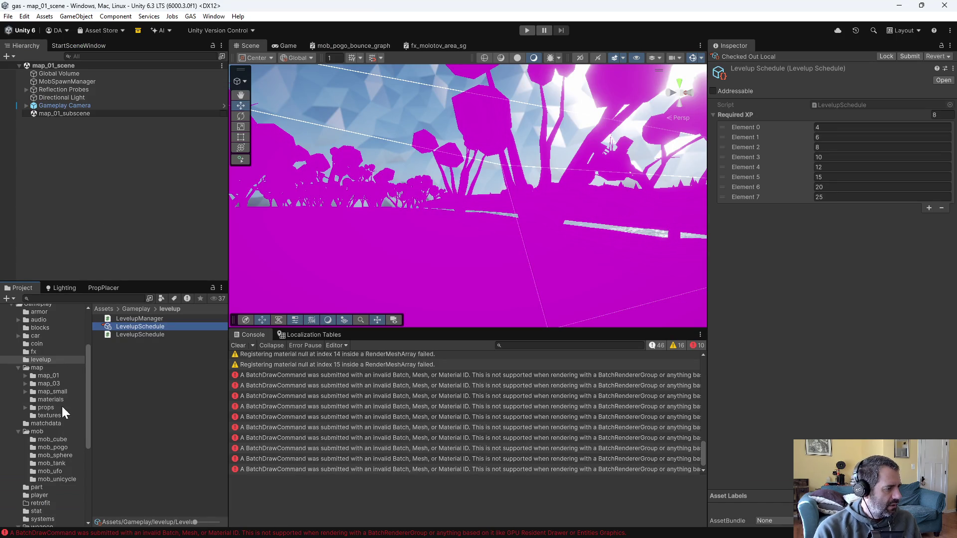
Check out PlayerStatDefinition_PickupRadius, set its Default Value to 20, and start a play test
left_click(44, 495)
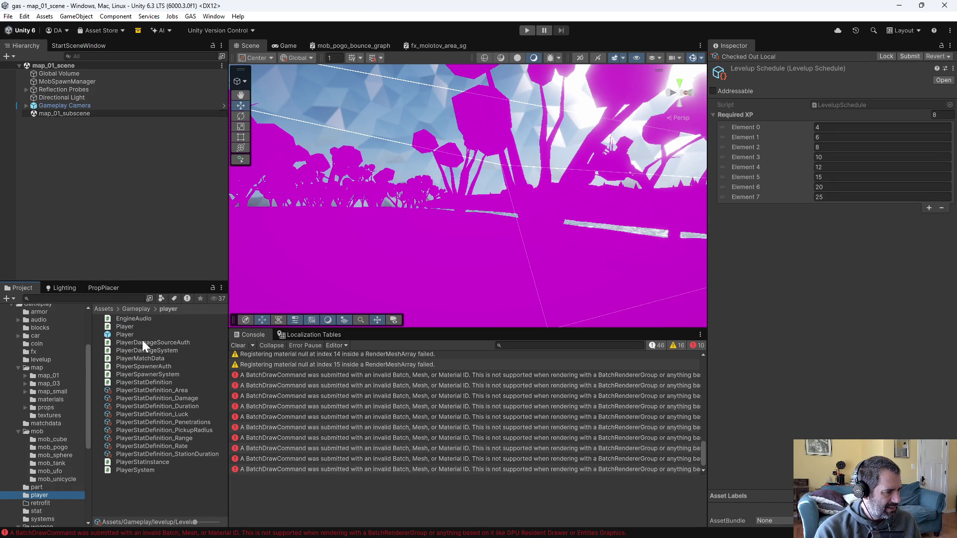
left_click(199, 428)
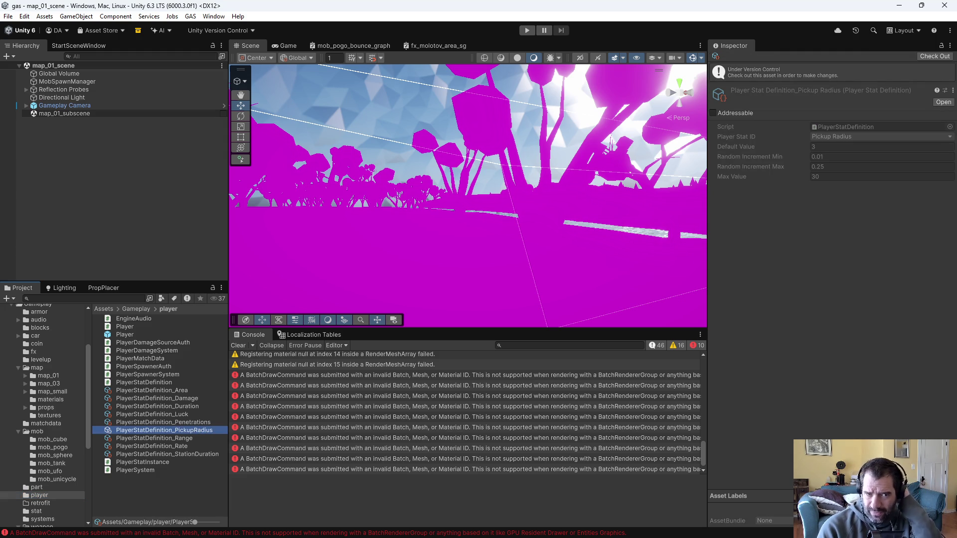
left_click(936, 56)
left_click(847, 124)
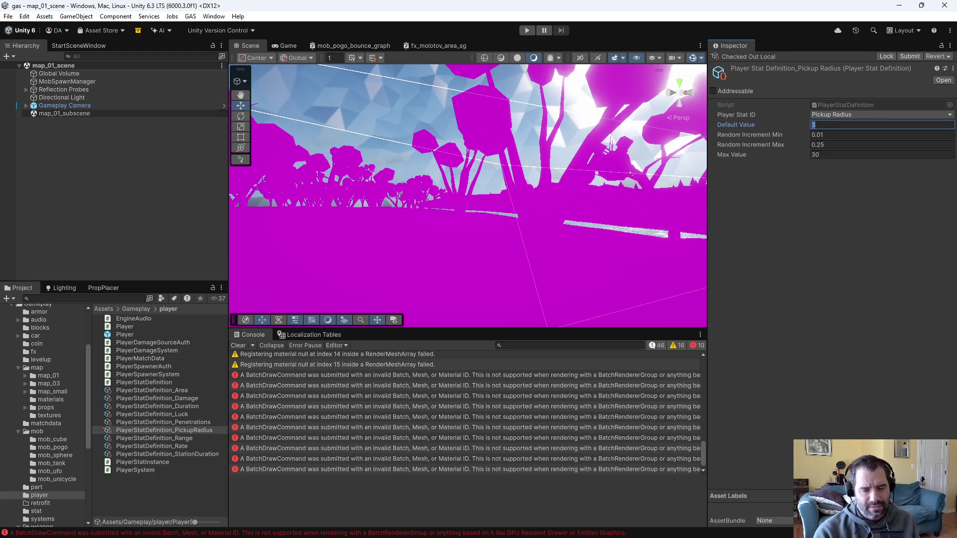
type("20")
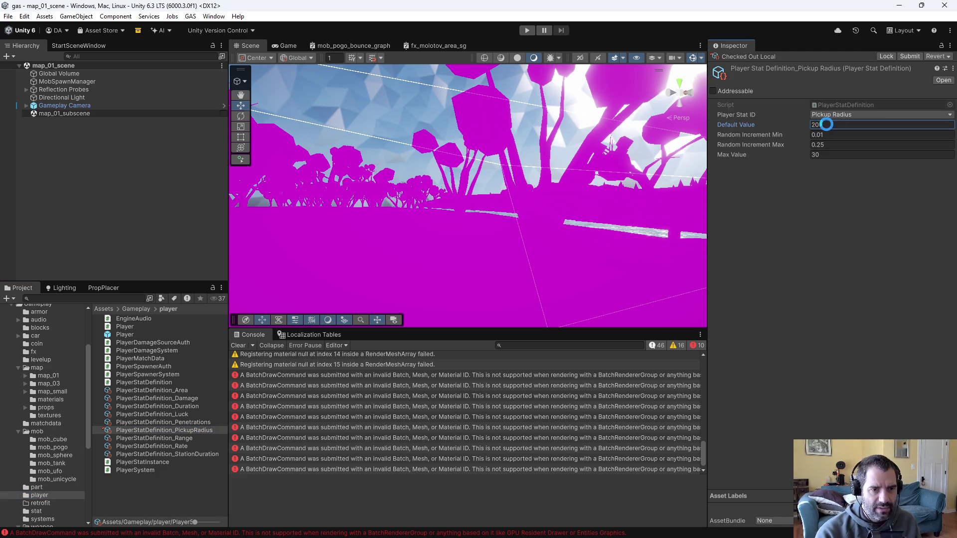
left_click(527, 30)
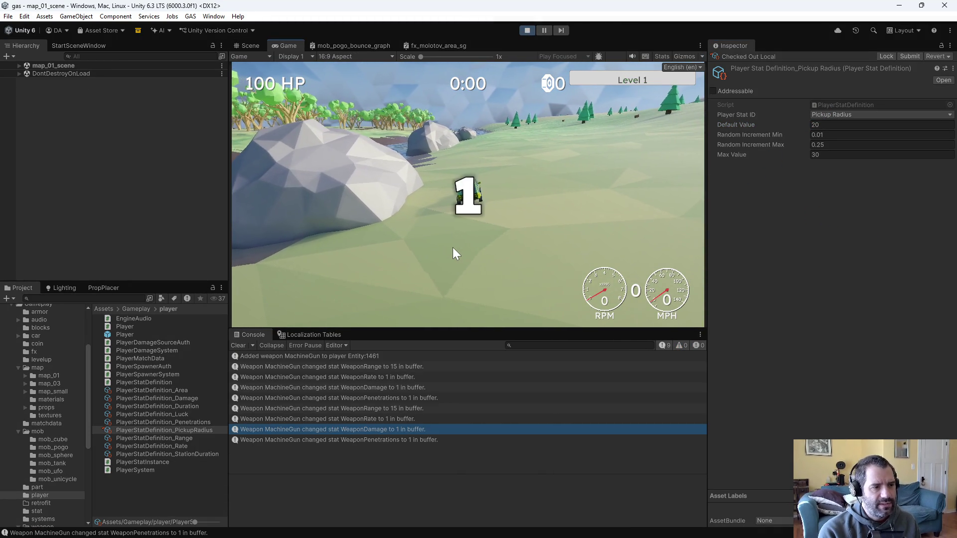
Drive the car forward and in reverse, stop the play test, and select the Pickup Radius Default Value field
key("w")
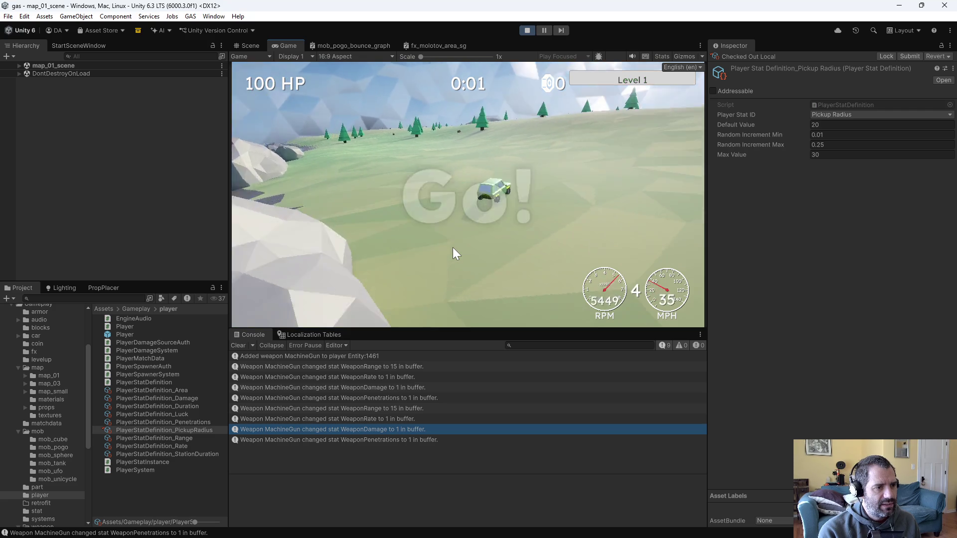
key("s")
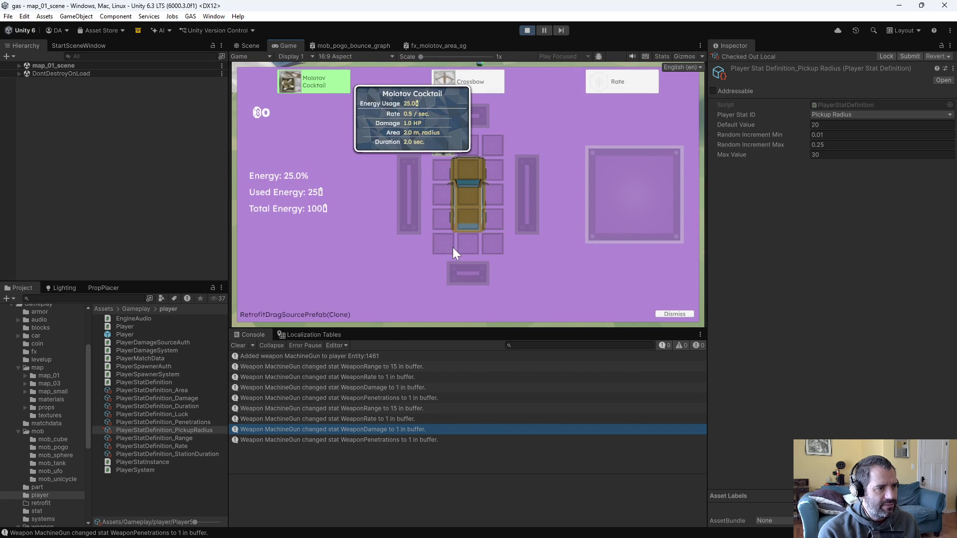
left_click(527, 30)
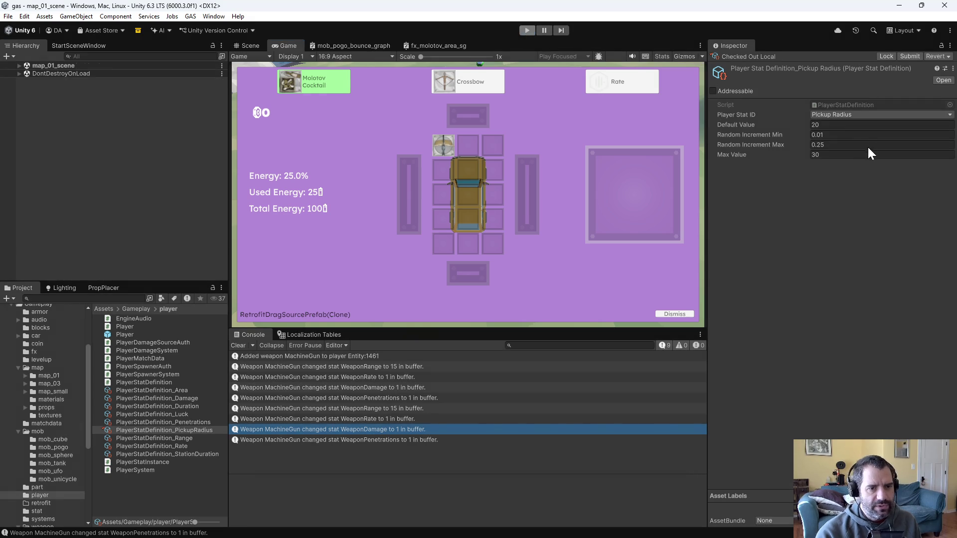
left_click(814, 125)
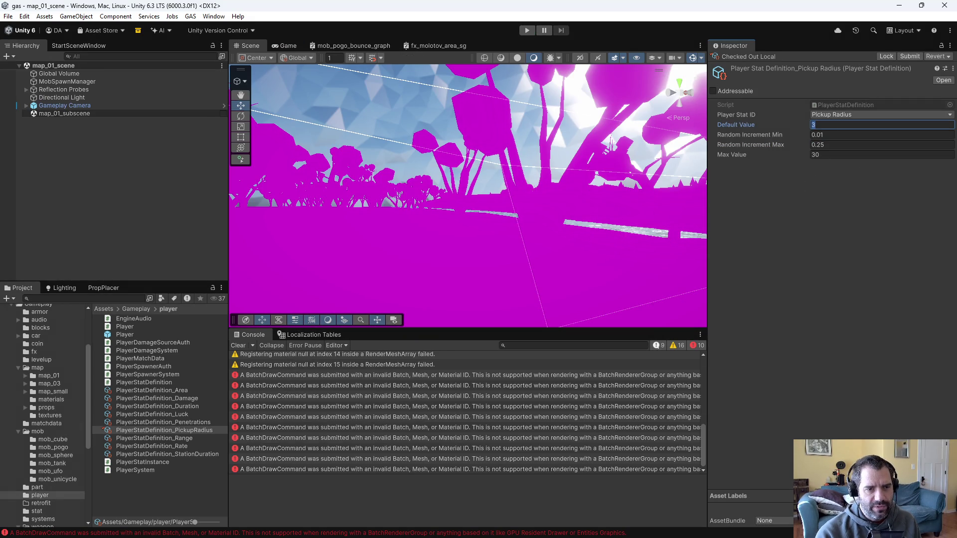
Enter 6 as the Pickup Radius default value, then show the mob_sphere folder's assets
type("6")
key("Return")
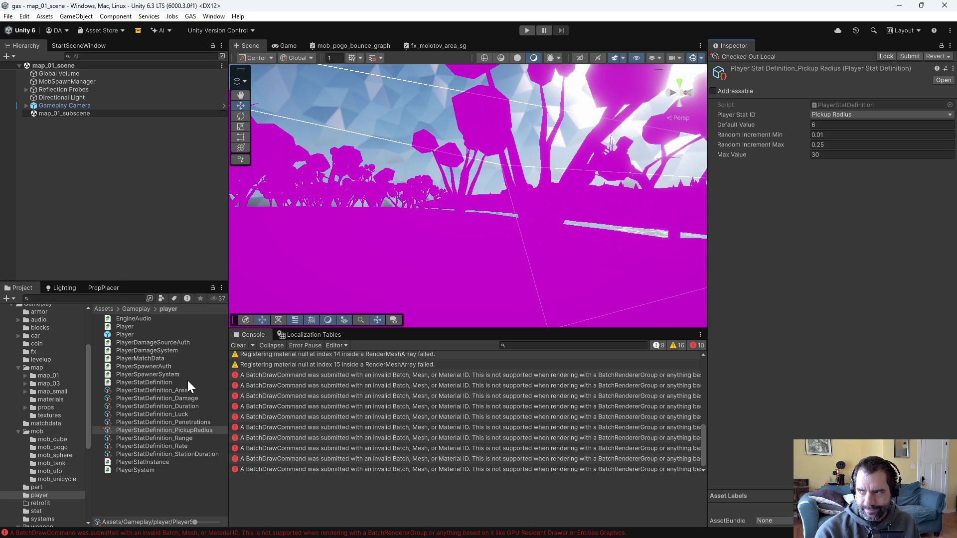
left_click(53, 452)
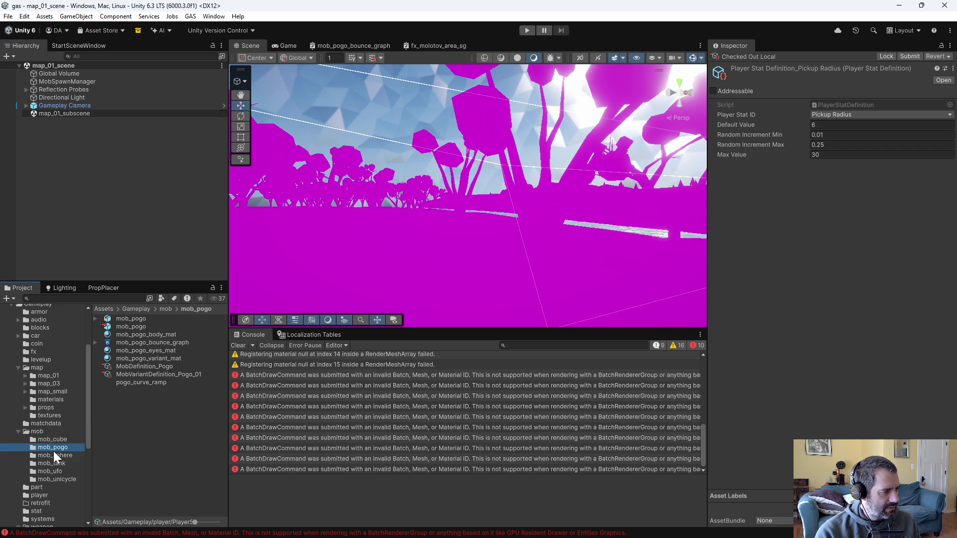
Set the mob_sphere prefab's XP gem base spawn chance to 0.75 and save it
left_click(127, 333)
double_click(127, 333)
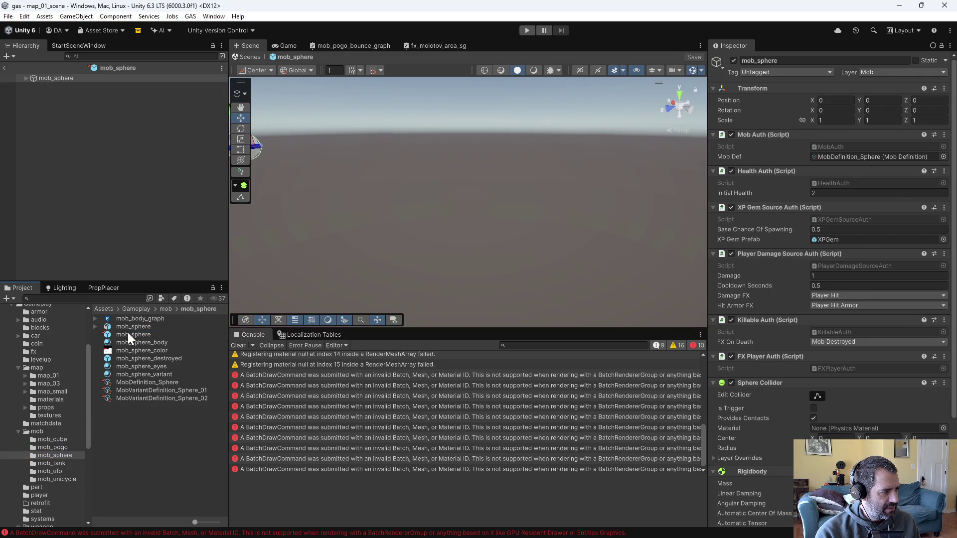
left_click(68, 78)
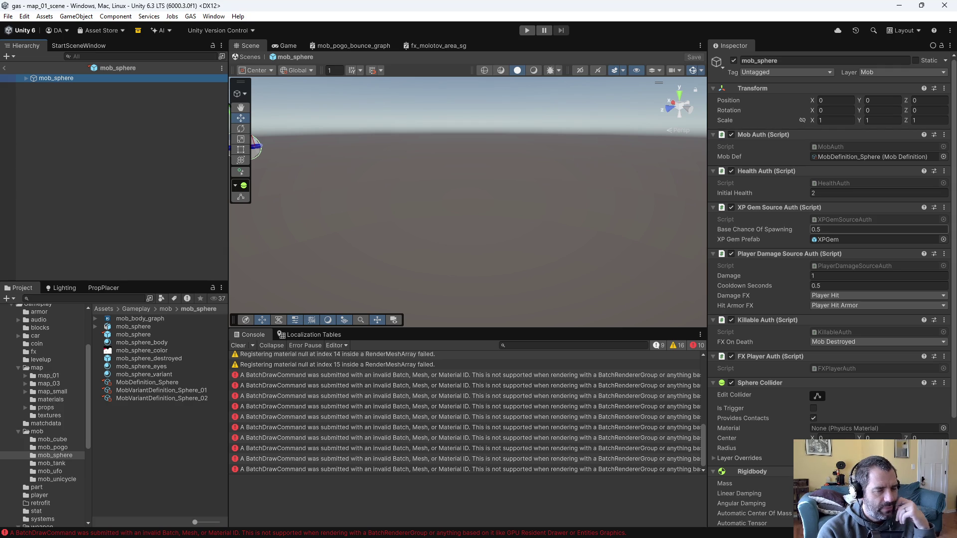
left_click(848, 229)
type("0.75")
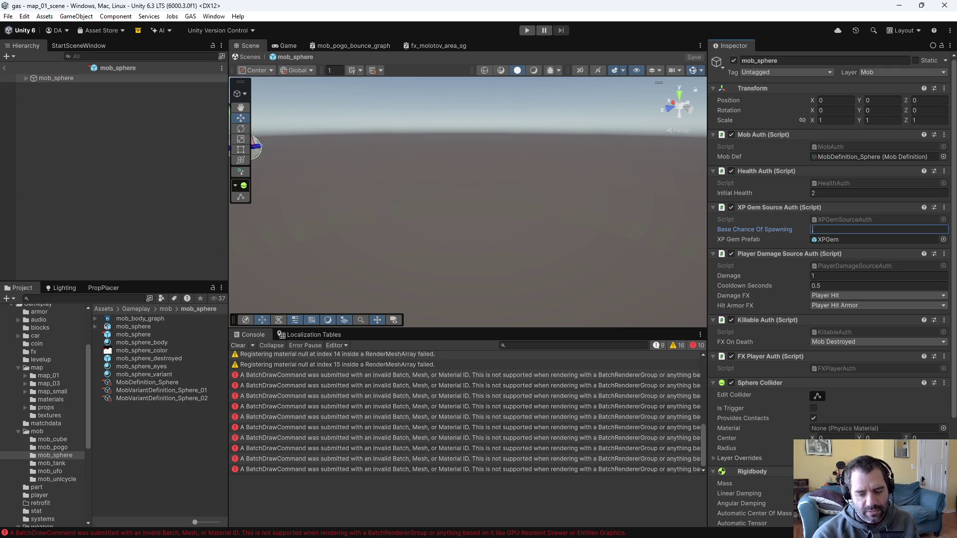
key("ctrl+s")
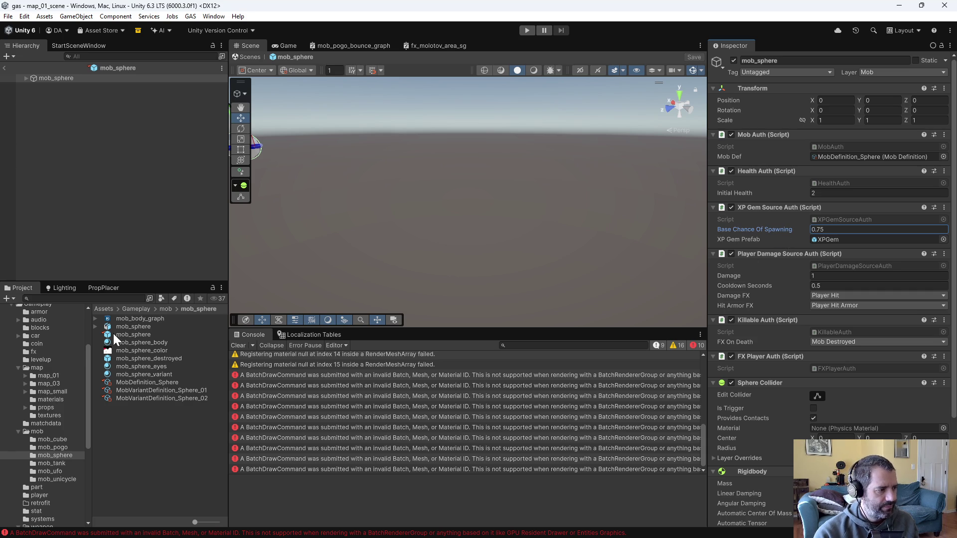
Set the mob_cube prefab's XP gem base spawn chance to 0.75 and save it
left_click(65, 439)
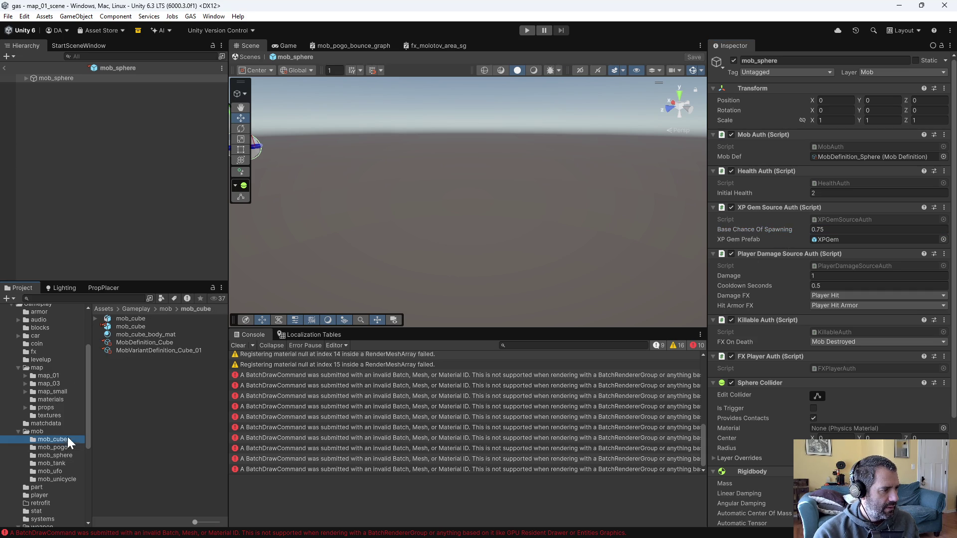
double_click(139, 326)
left_click(843, 285)
type("0.75")
key("ctrl+s")
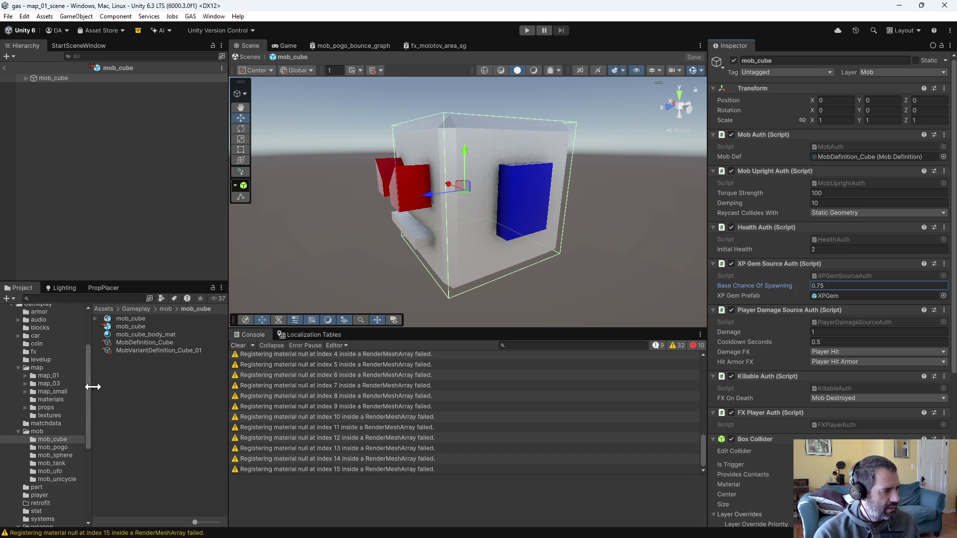
Set the mob_pogo prefab's XP gem base spawn chance to 0.75
left_click(64, 448)
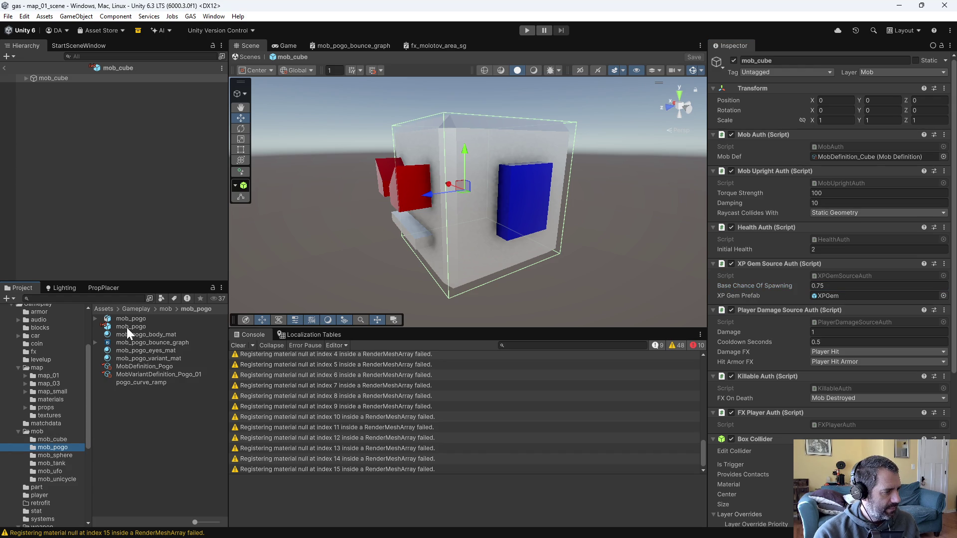
double_click(129, 327)
left_click(823, 229)
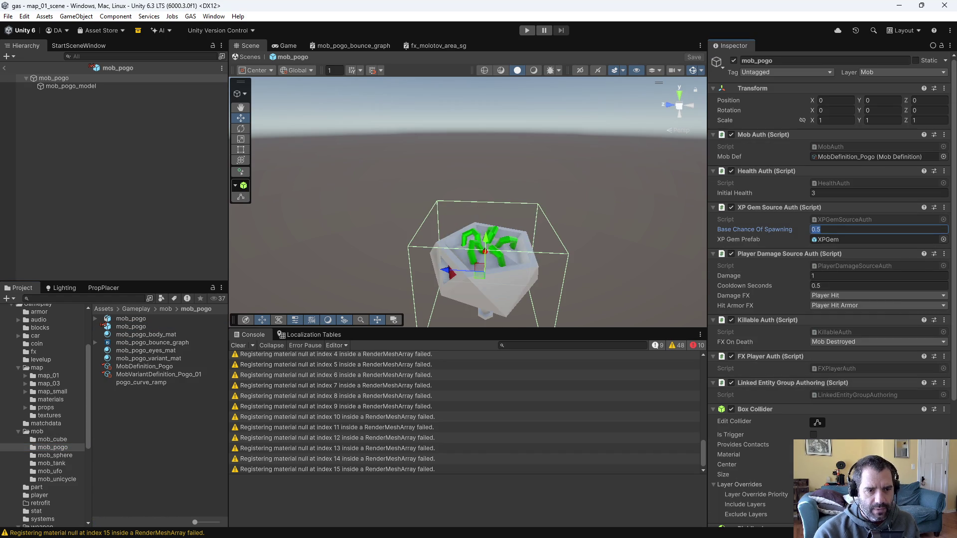
type("0.75")
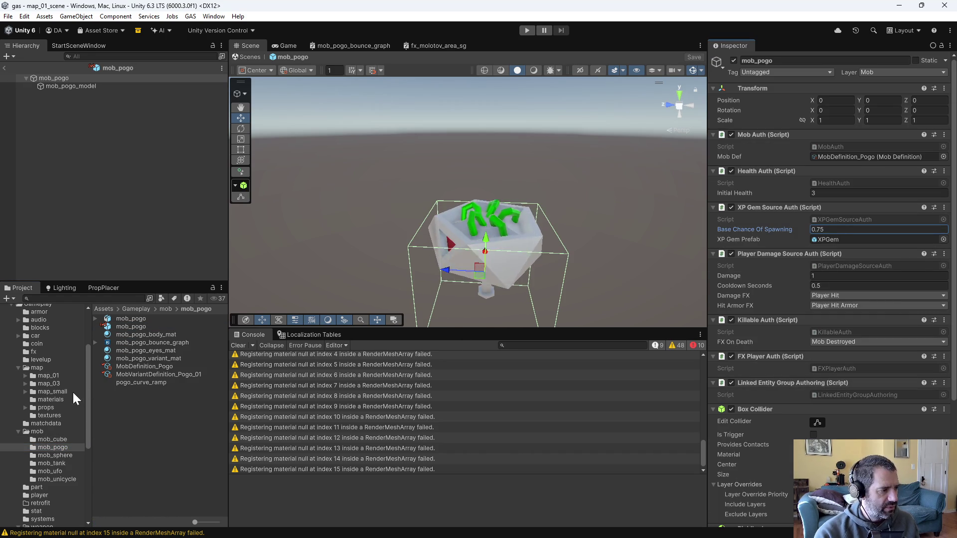
Set the mob_tank prefab's XP gem base spawn chance to 0.75
left_click(56, 464)
left_click(127, 325)
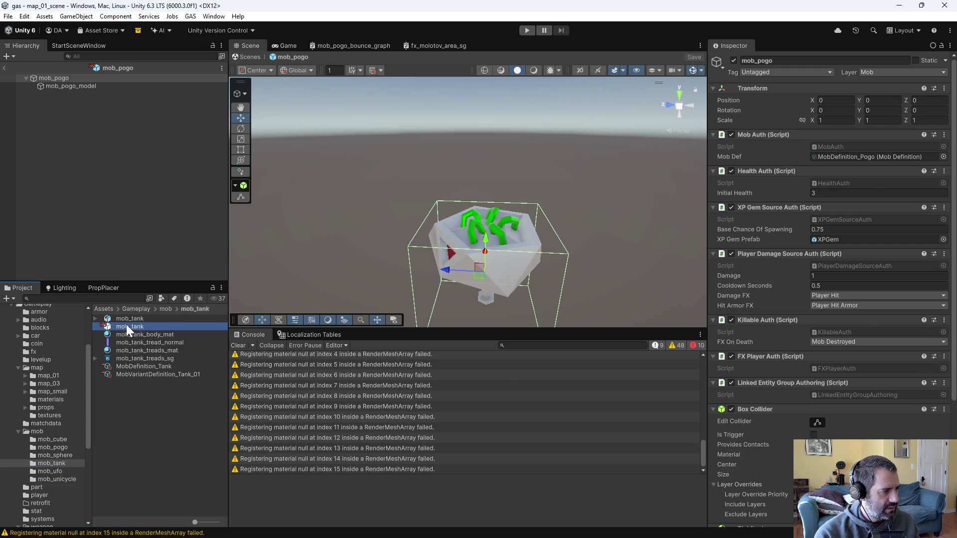
double_click(126, 324)
left_click(823, 286)
type("0.75")
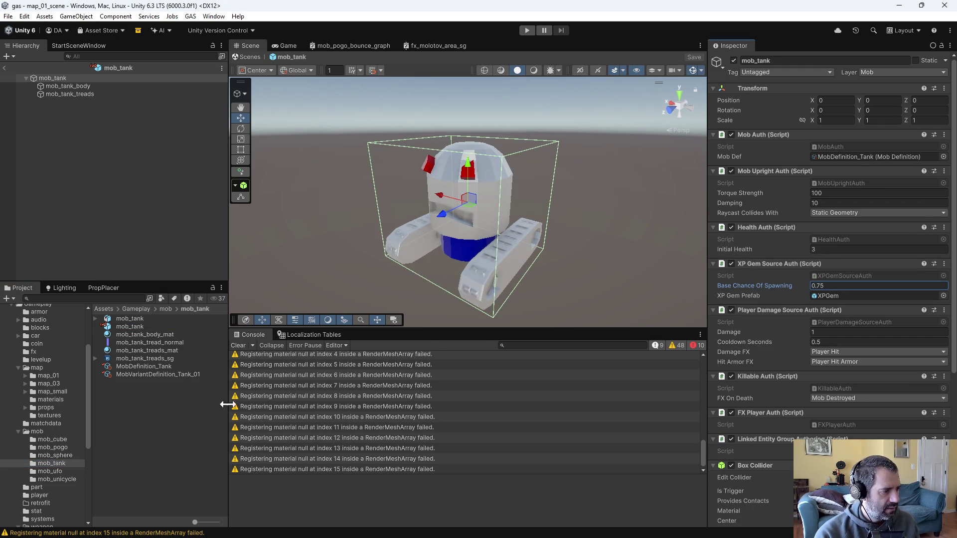
Set the mob_ufo prefab's XP gem base spawn chance to 0.75
left_click(47, 471)
left_click(131, 326)
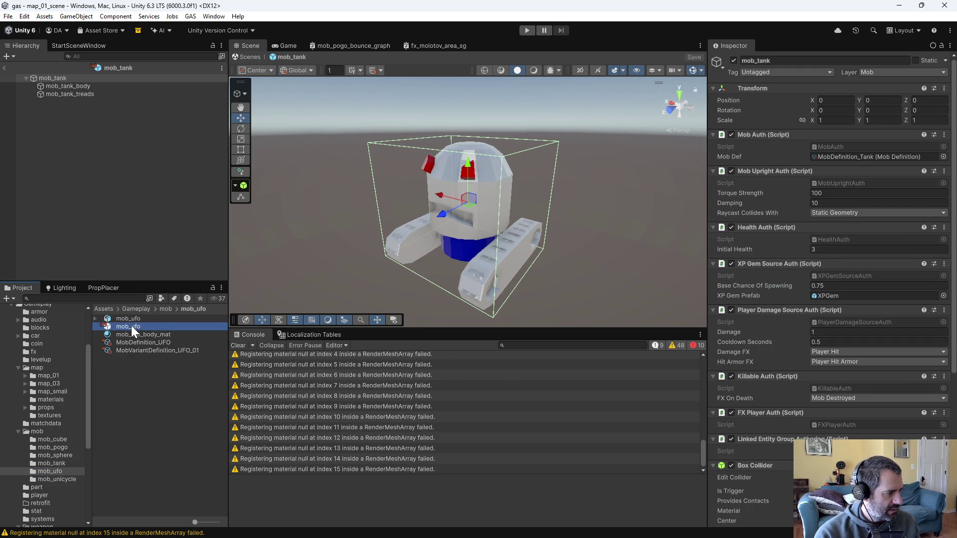
double_click(131, 326)
left_click(839, 230)
type("0.75")
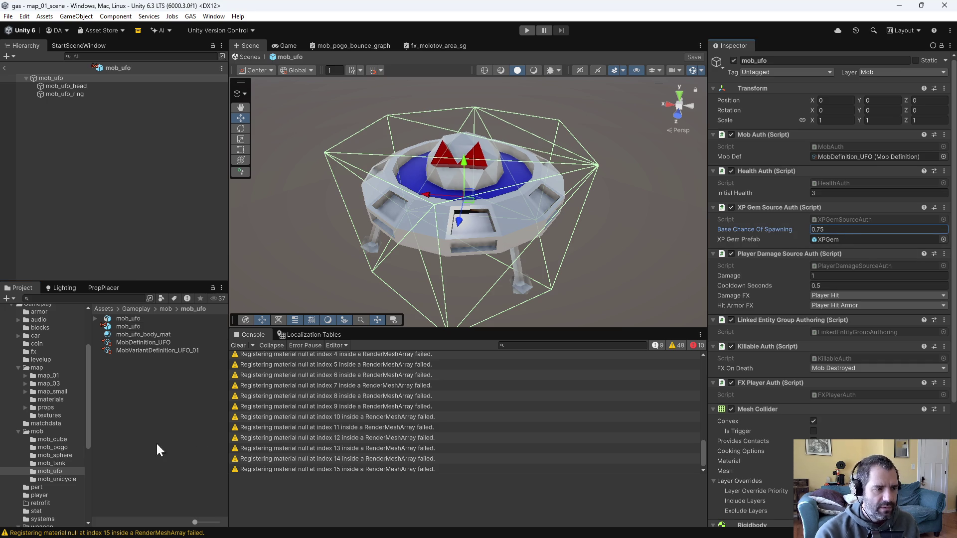
Set the mob_unicycle prefab's XP gem base spawn chance to 0.75, correcting a typo, and save it
left_click(52, 478)
double_click(127, 325)
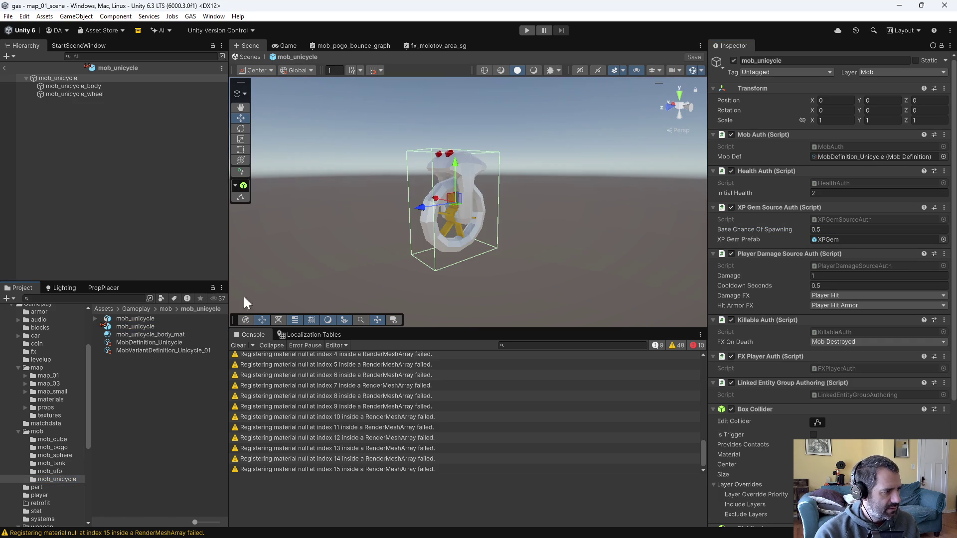
left_click(839, 229)
type("0.785")
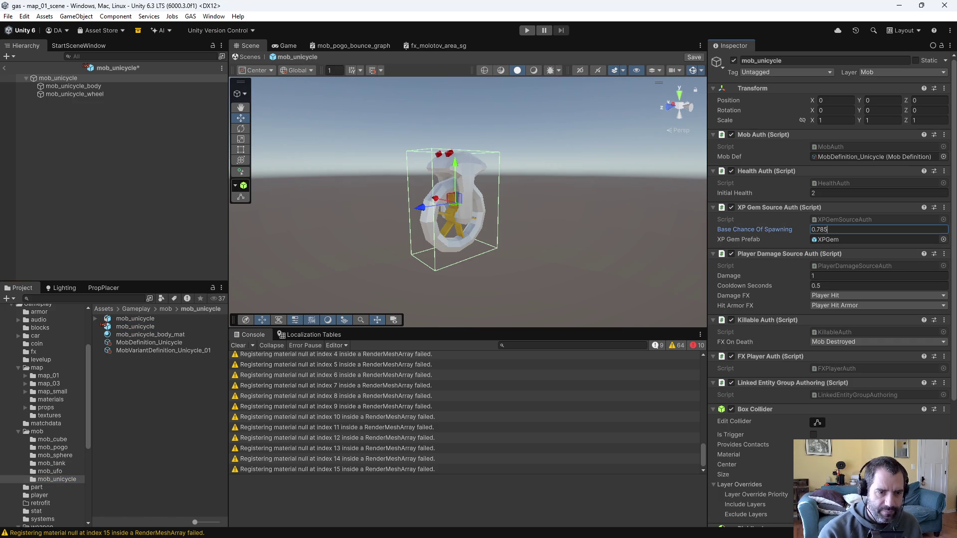
key("BackSpace")
key("BackSpace")
key("BackSpace")
type(".75")
mouse_move(520, 251)
left_mouse_down()
mouse_move(658, 271)
mouse_move(736, 298)
mouse_move(542, 223)
mouse_move(265, 216)
mouse_move(572, 267)
mouse_move(594, 258)
left_mouse_up()
key("ctrl+s")
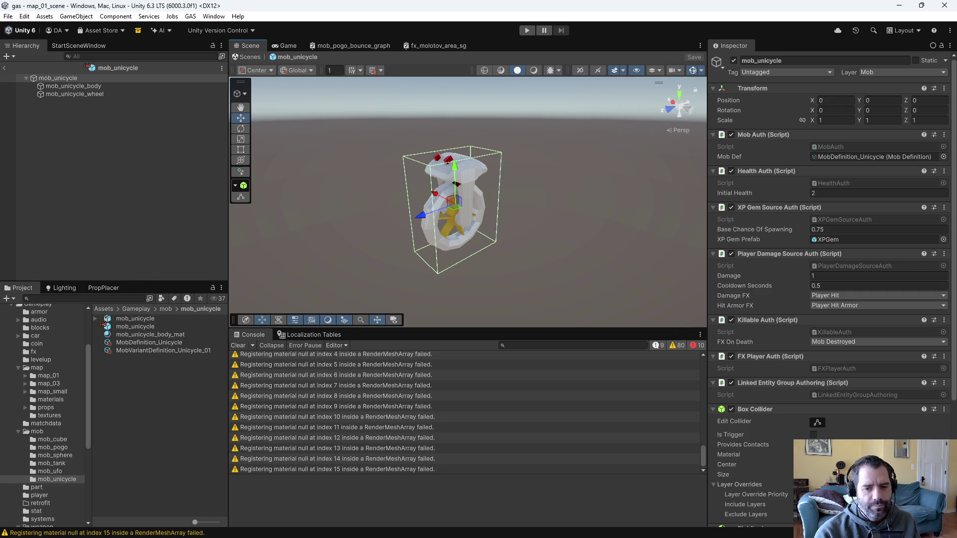
key("alt+Tab")
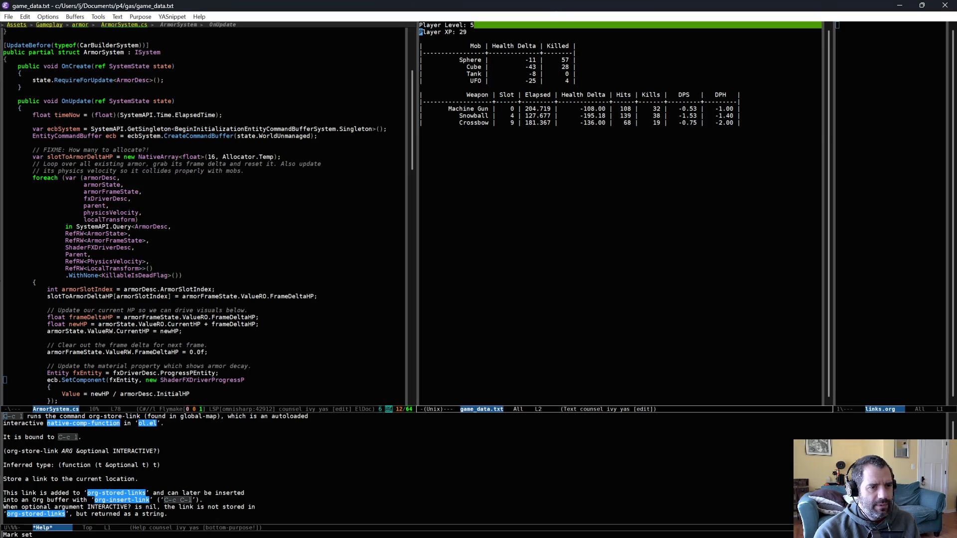
In Emacs's game_data.txt, inspect the Machine Gun row's DPH and DPS values
key("Down")
key("Down")
key("Down")
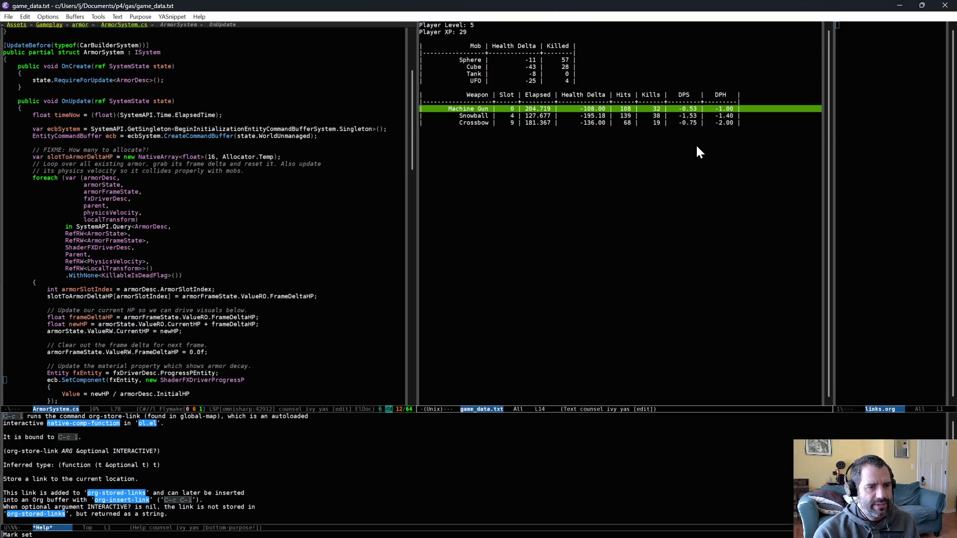
key("End")
key("Left")
key("Left")
key("Left")
key("Right")
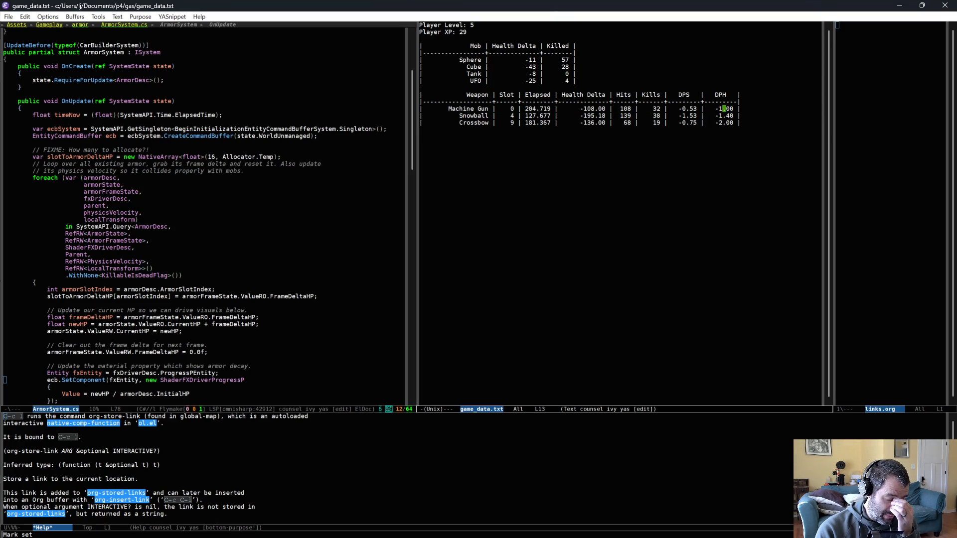
key("alt+b")
key("alt+b")
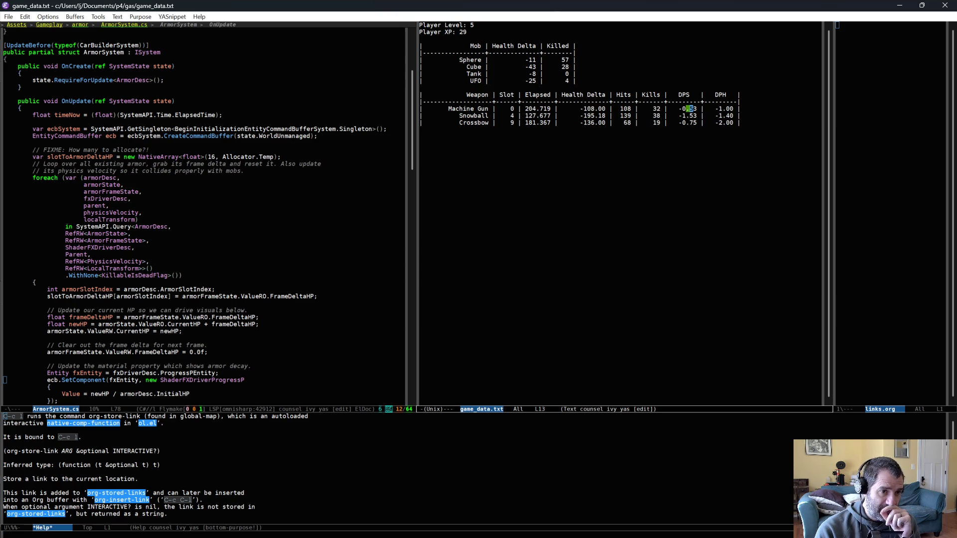
key("ctrl+space")
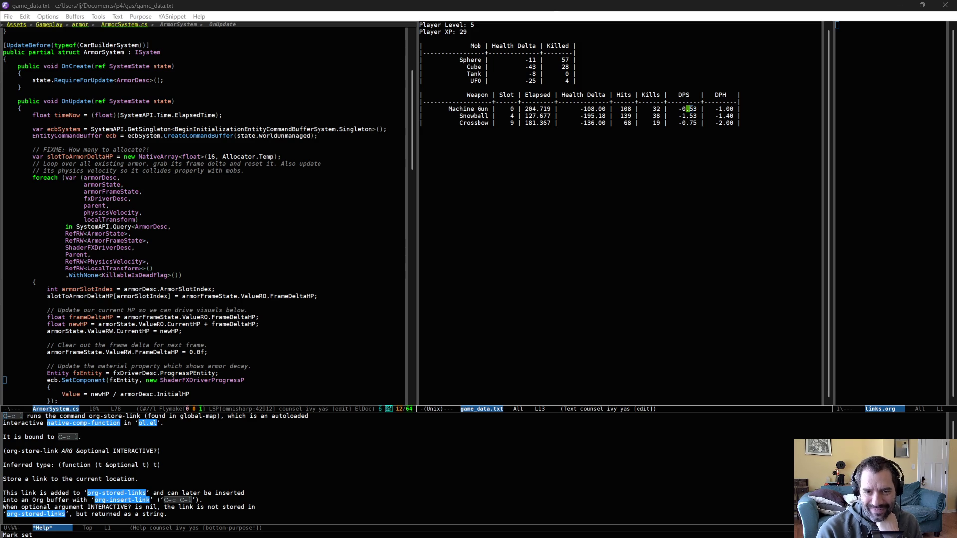
key("alt+Tab")
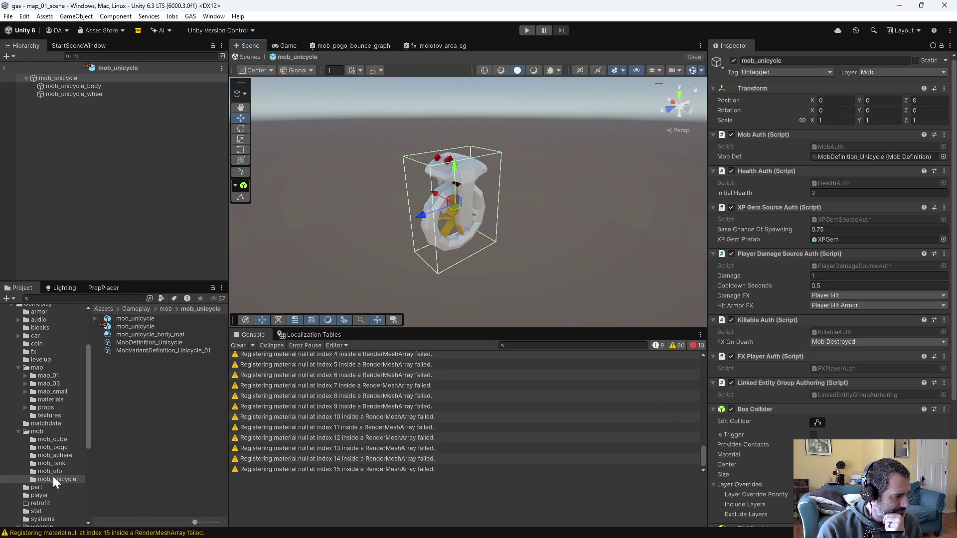
Set WeaponDefinition_MachineGun's Weapon Rate base value from 1 to 2
scroll(50, 438, "down", 6)
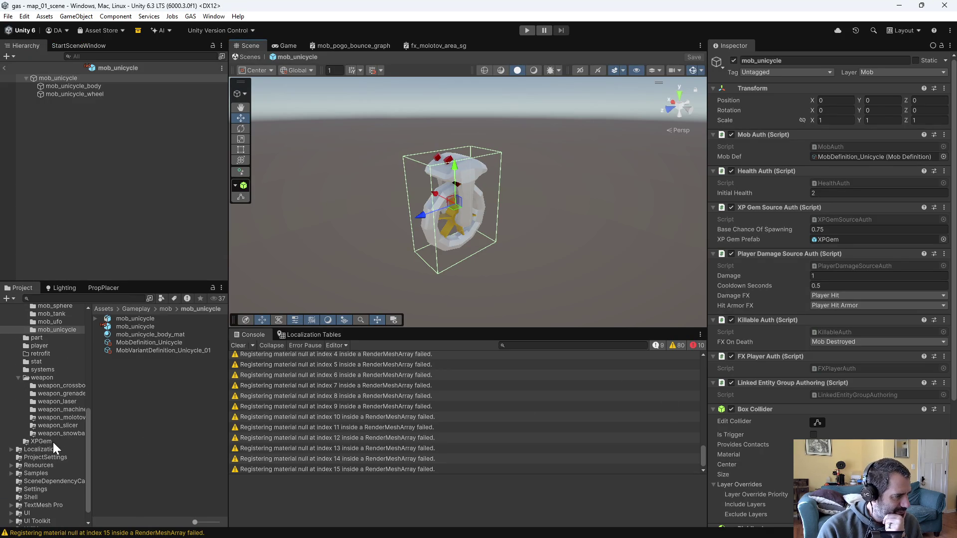
left_click(70, 410)
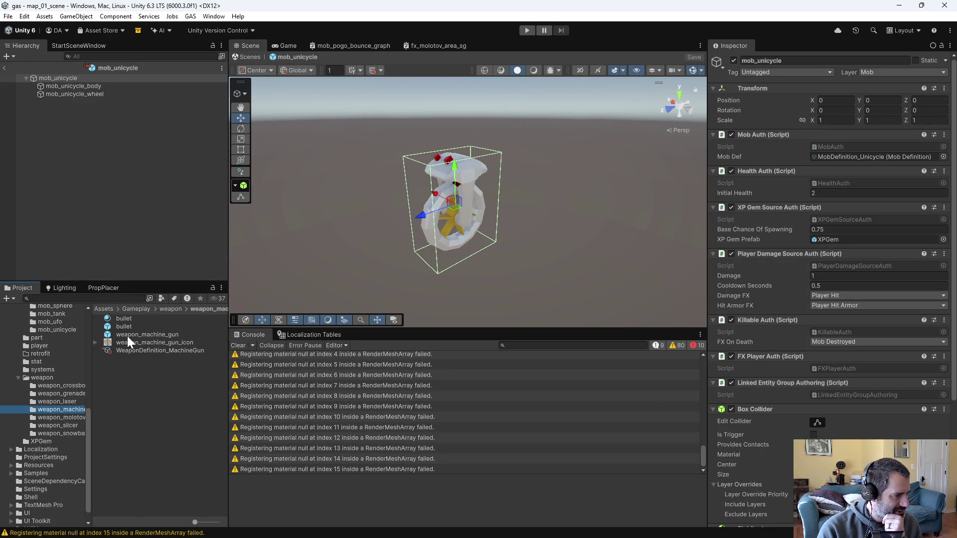
left_click(137, 350)
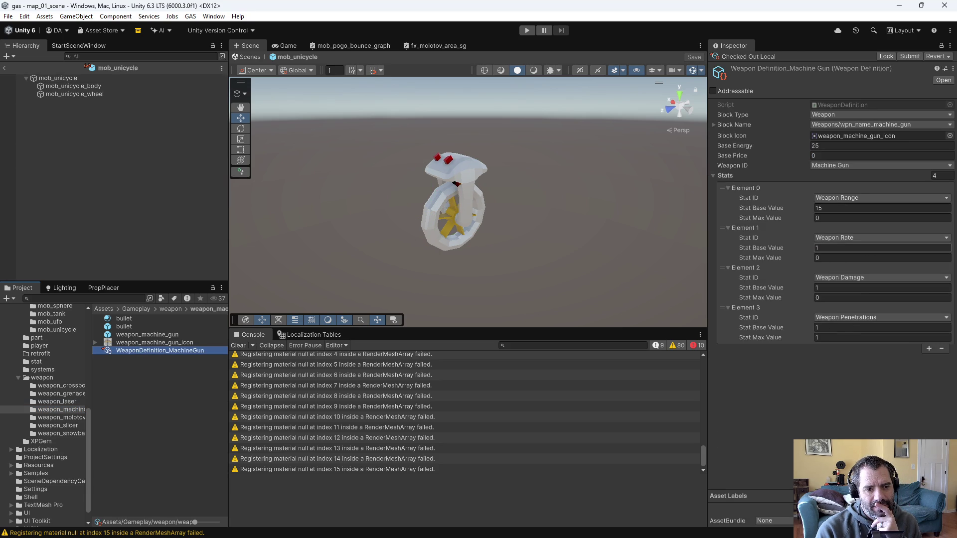
left_click(848, 248)
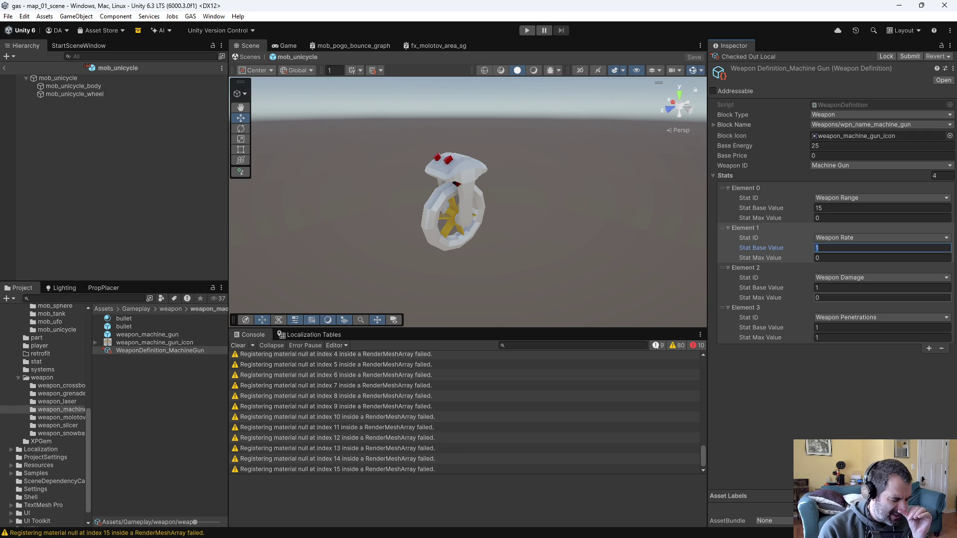
type("2")
key("Return")
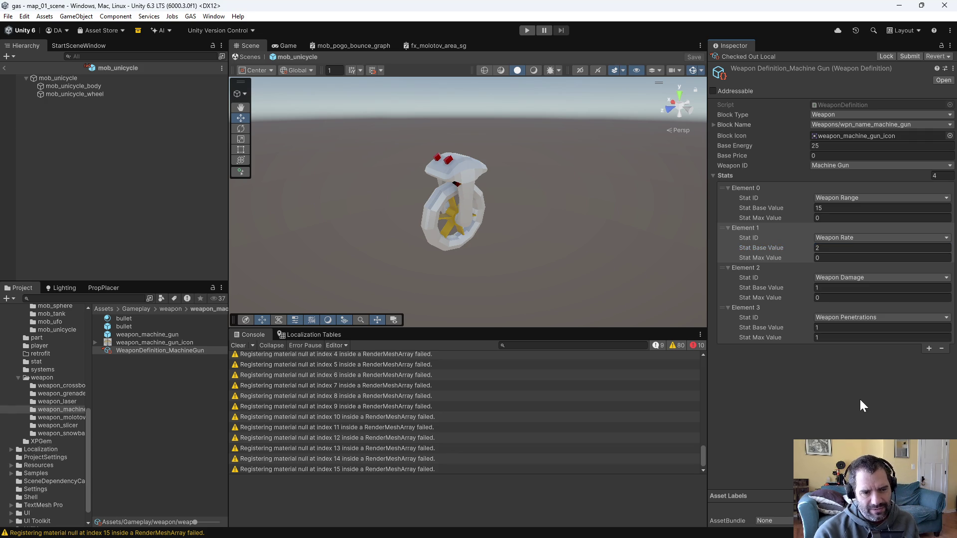
Play-test the faster machine gun, driving forward and in reverse, stop it, then start play mode again
left_click(527, 31)
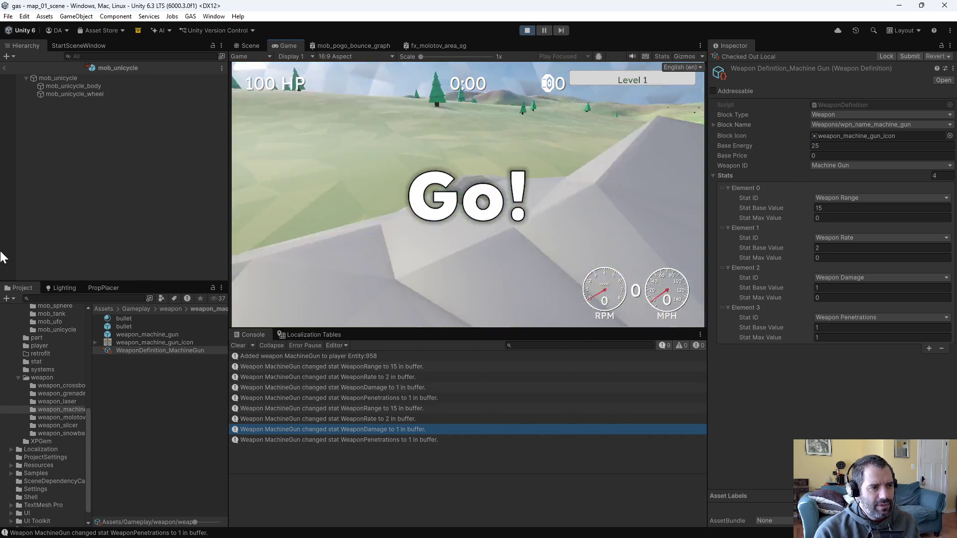
key("w")
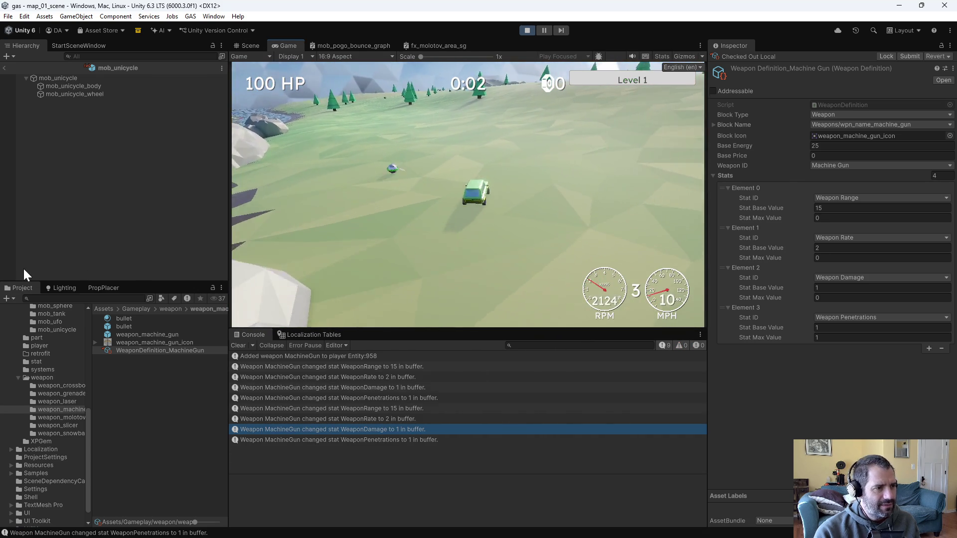
key("s")
key("w")
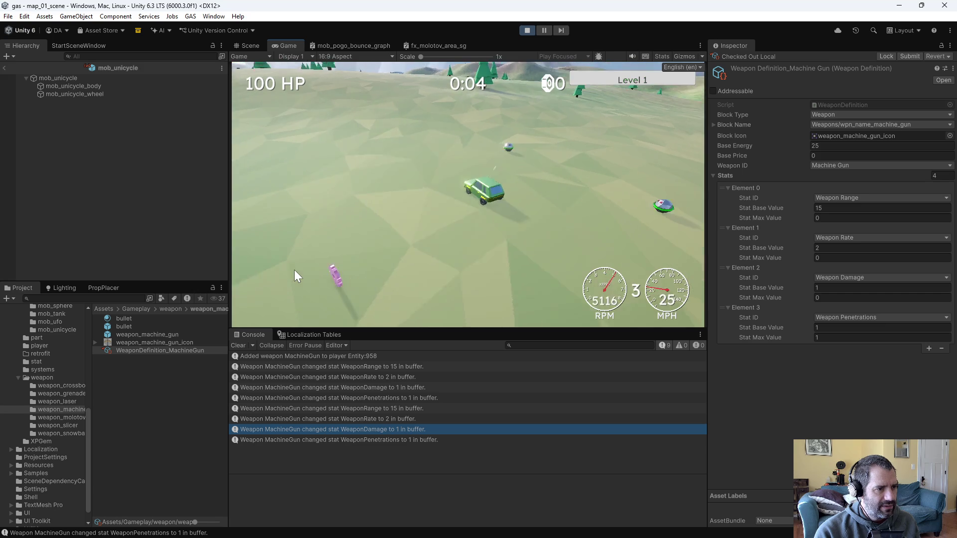
left_click(527, 31)
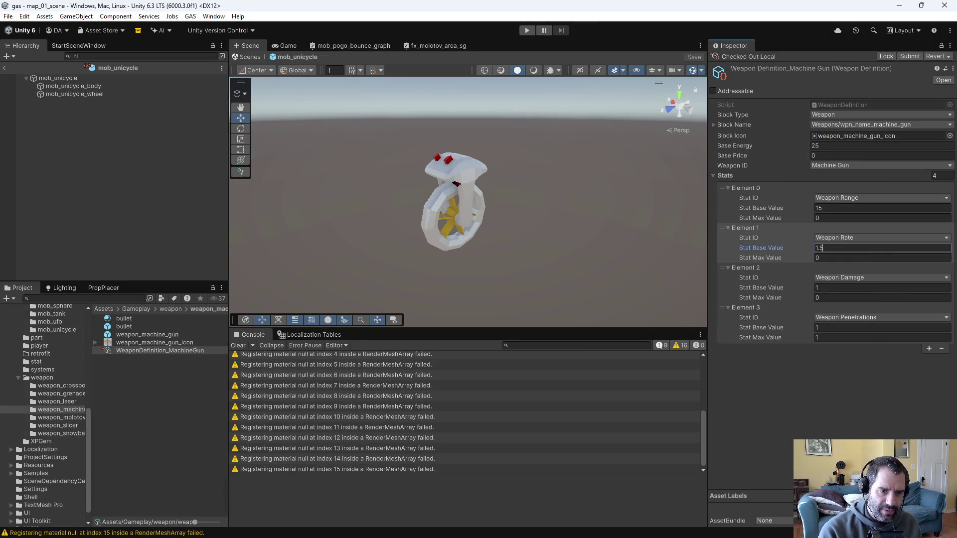
left_click(528, 31)
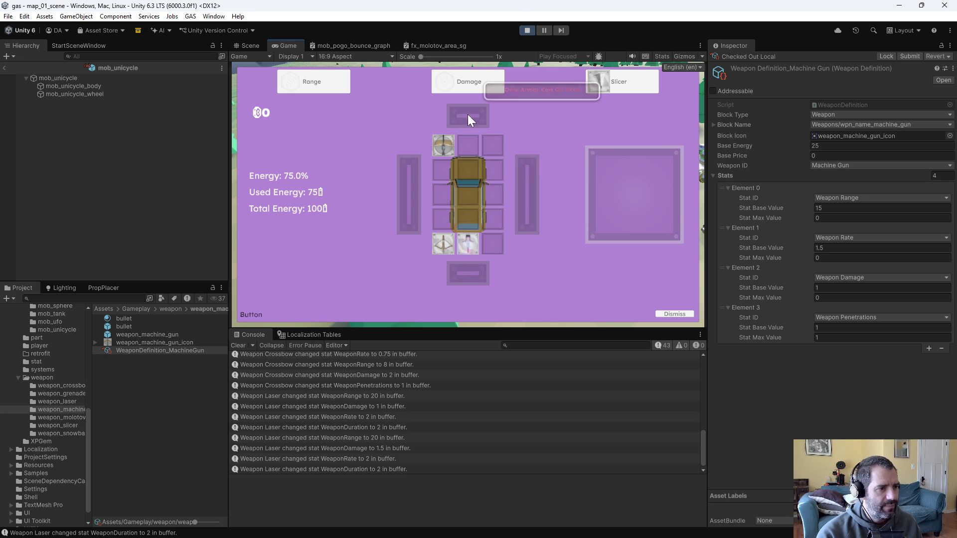
Leave the Damage upgrade unused, fit the Slicer into an empty car slot, and resume play
left_click(471, 80)
mouse_move(470, 81)
left_mouse_down()
mouse_move(377, 96)
mouse_move(454, 73)
left_mouse_up()
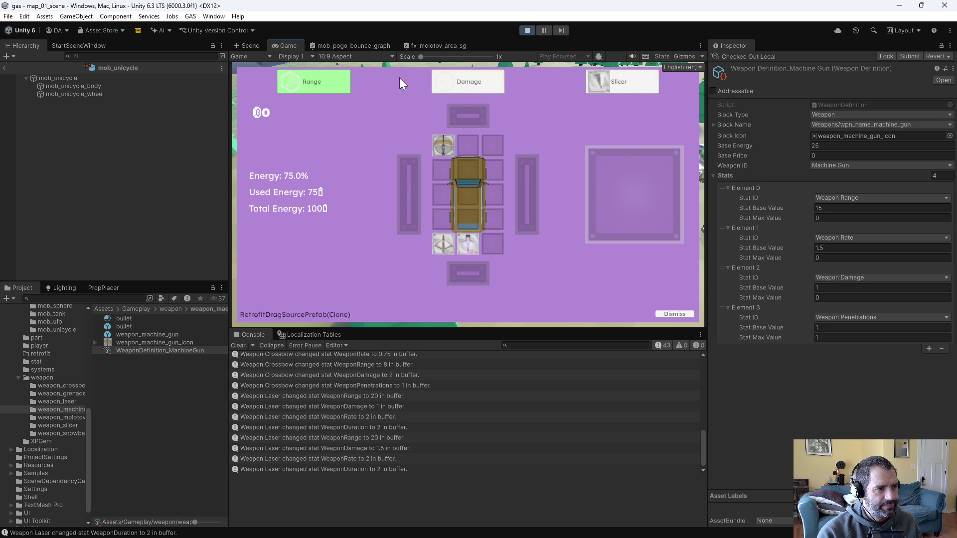
mouse_move(617, 86)
left_mouse_down()
mouse_move(558, 120)
mouse_move(469, 146)
left_mouse_up()
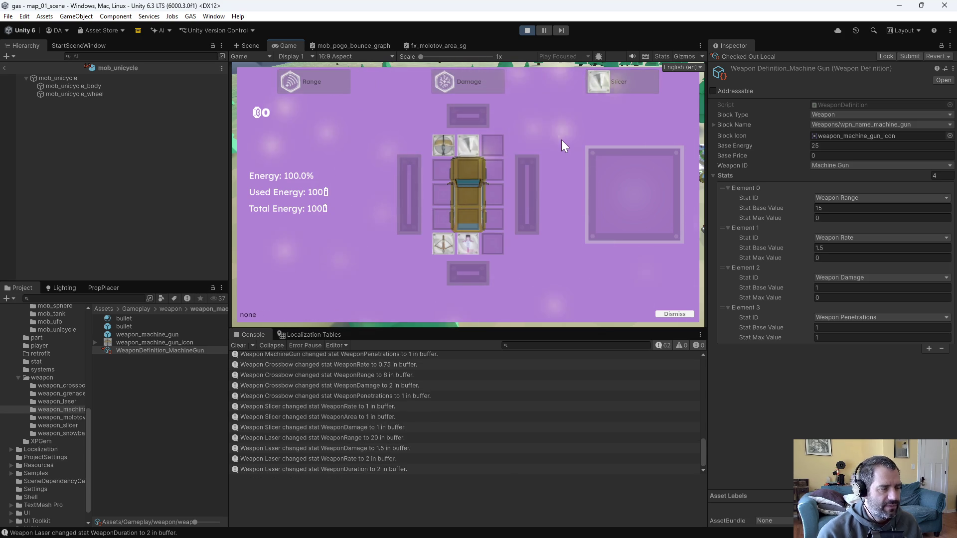
key("Escape")
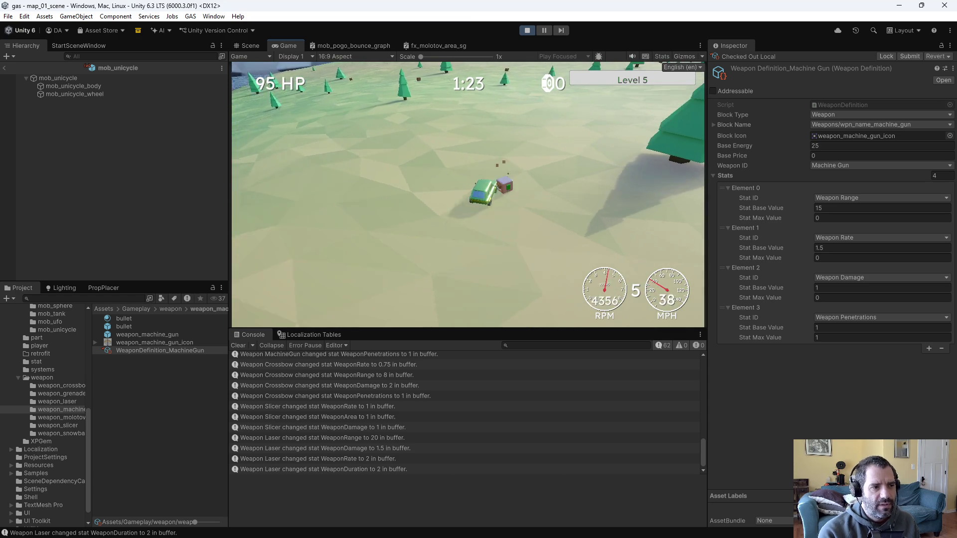
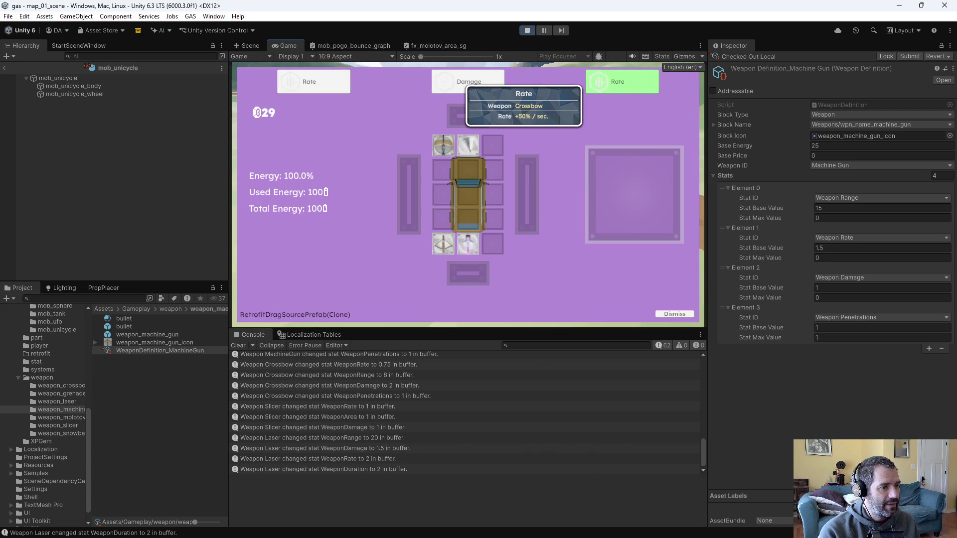
Give the Crossbow the +50% rate upgrade from the level-up cards
key("Right")
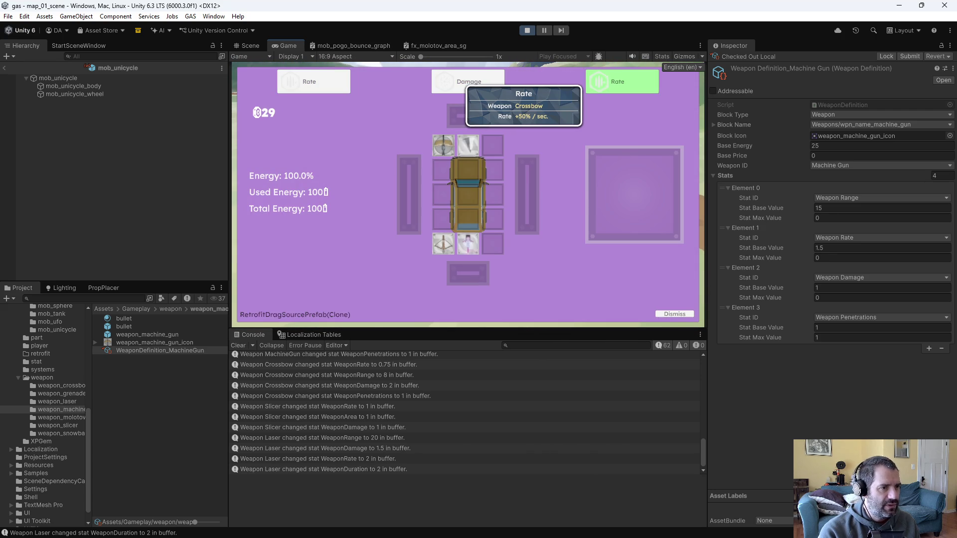
key("Return")
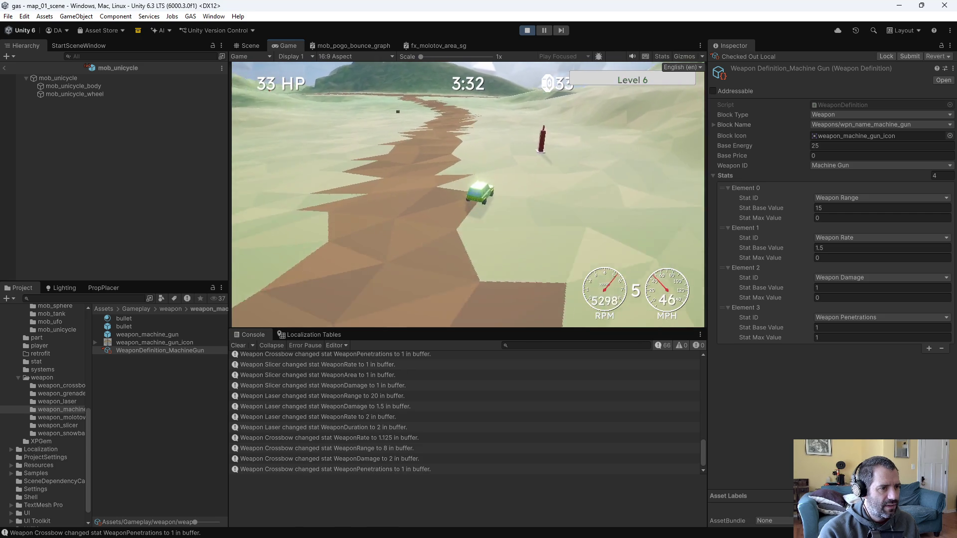
key("Down")
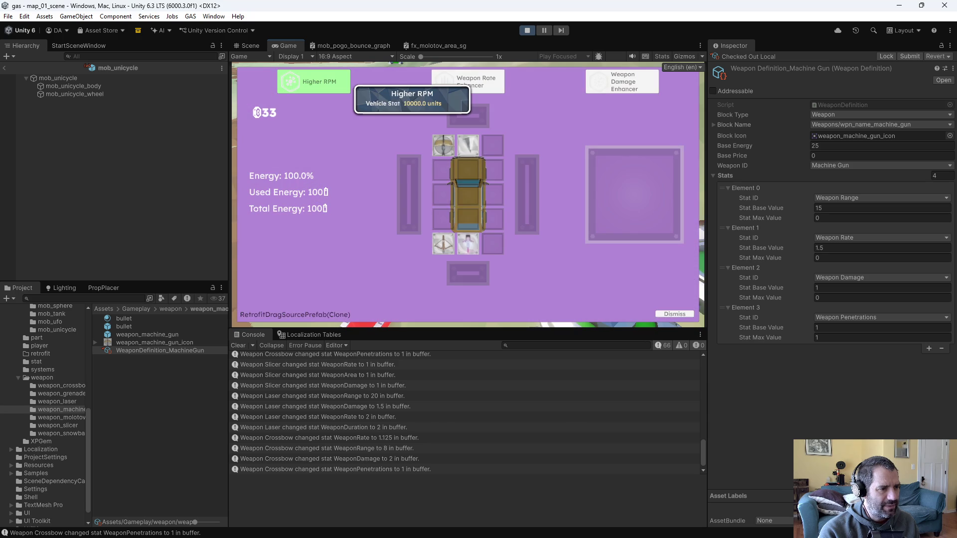
Install a Weapon Damage Enhancer in the empty slot, raising Crossbow damage to 4 and Laser to 2.5
left_click(467, 81)
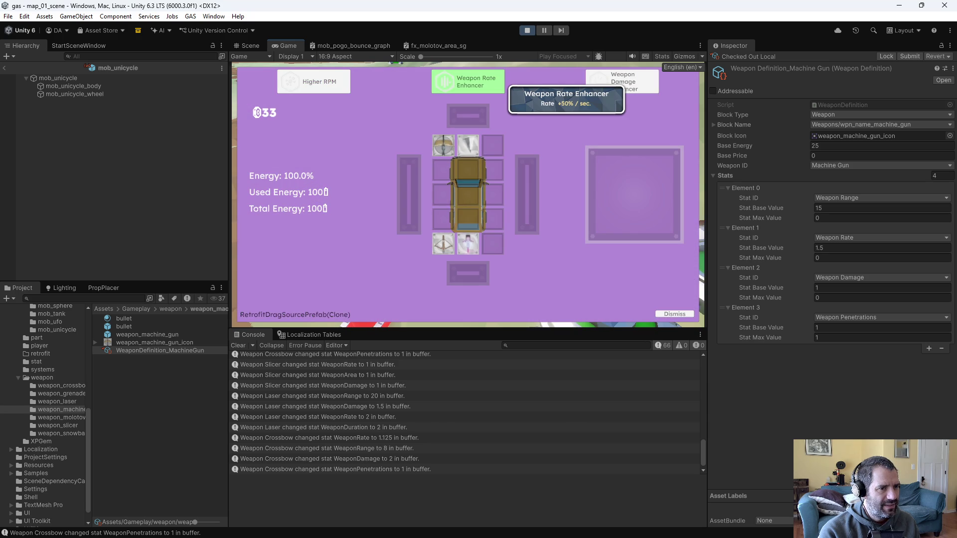
left_click_drag(626, 82, 645, 95)
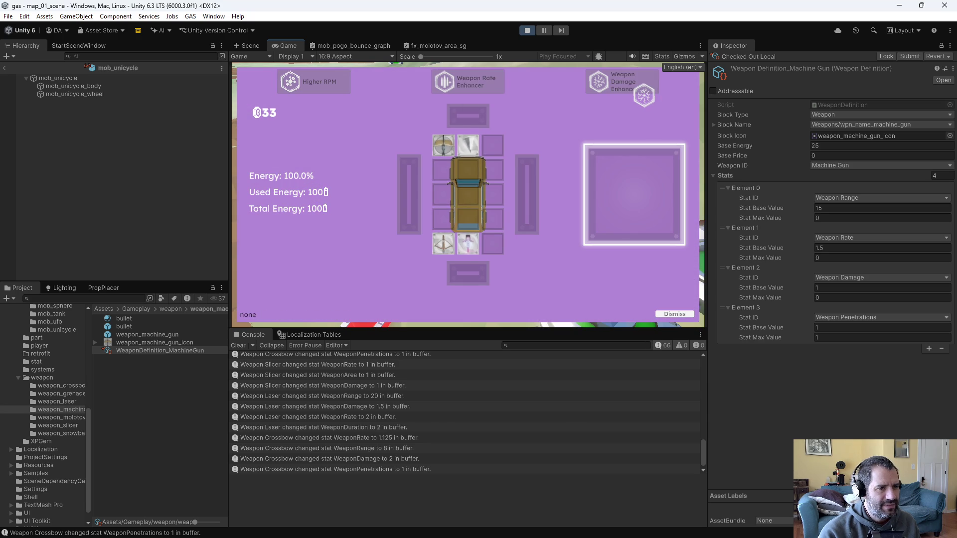
left_click(639, 194)
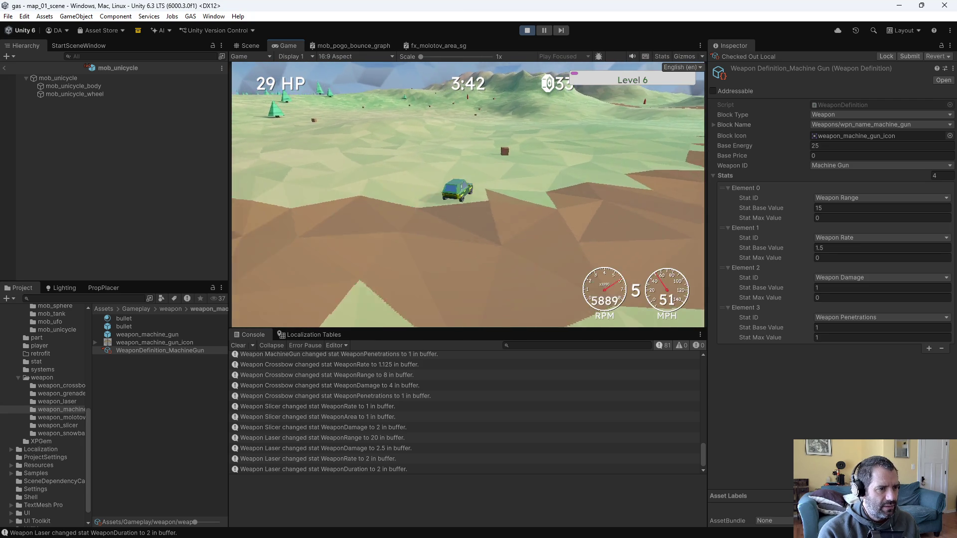
key("Escape")
mouse_move(453, 148)
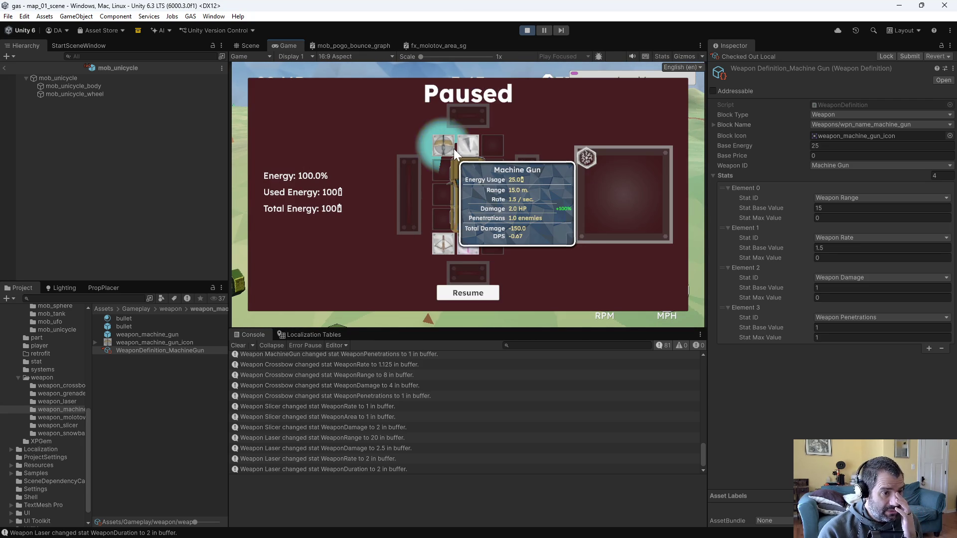
mouse_move(460, 241)
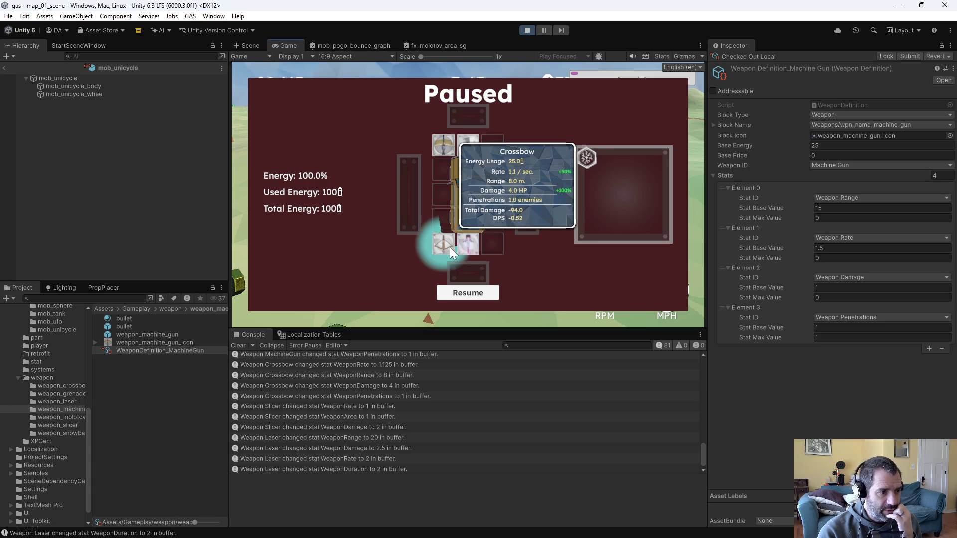
left_click(463, 292)
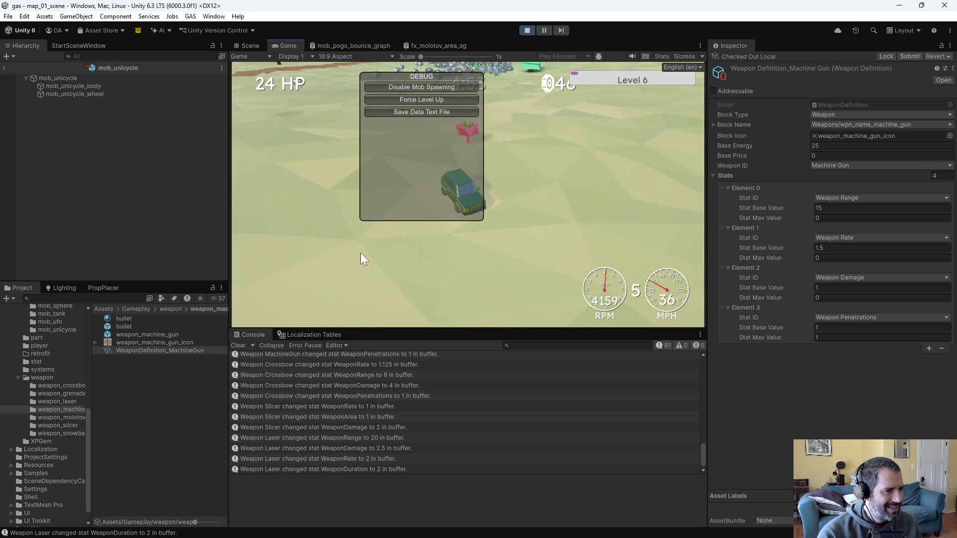
Save the run's stats to game_data.txt, stop play mode, and bring up Emacs
left_click(423, 111)
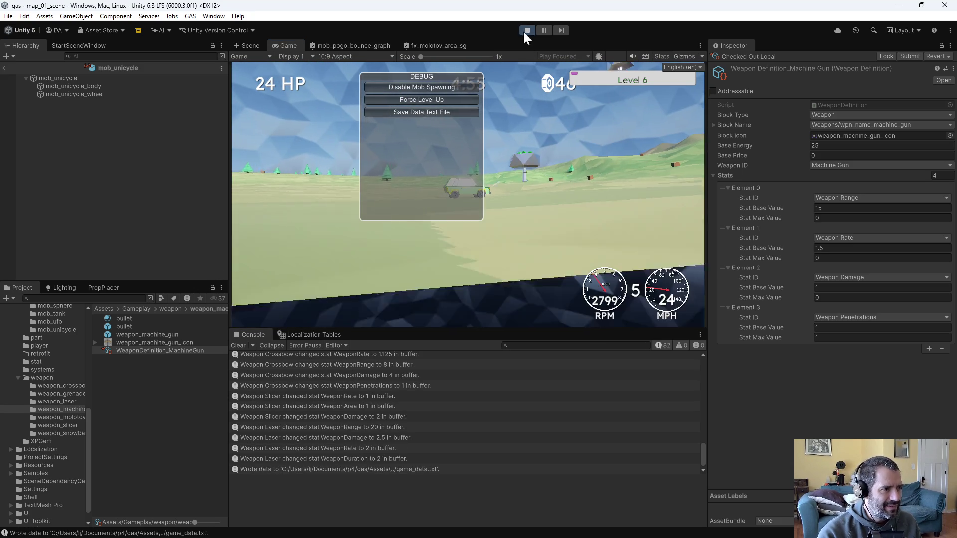
left_click(524, 30)
key("alt+Tab")
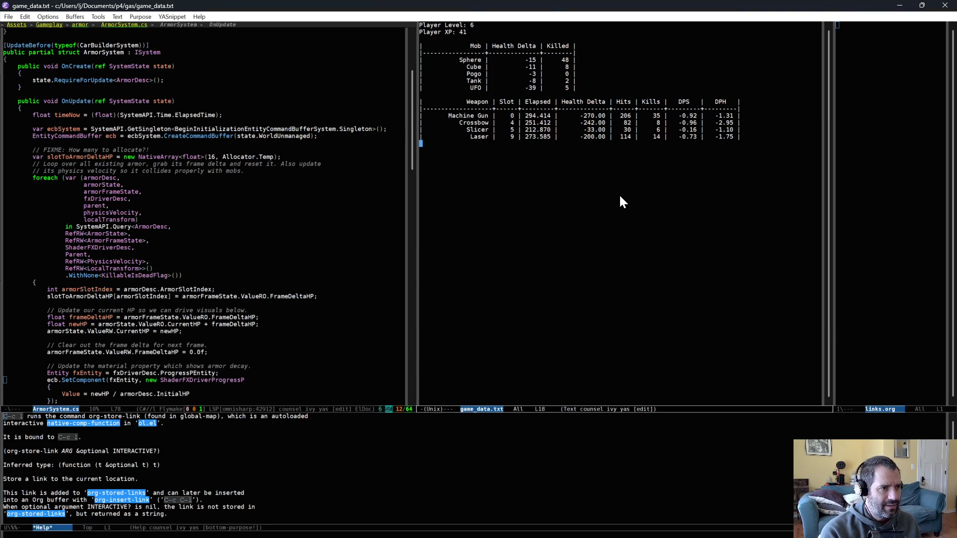
Close the old game_data.txt buffer and reopen game_data.txt from the gas folder
key("alt+x")
type("re")
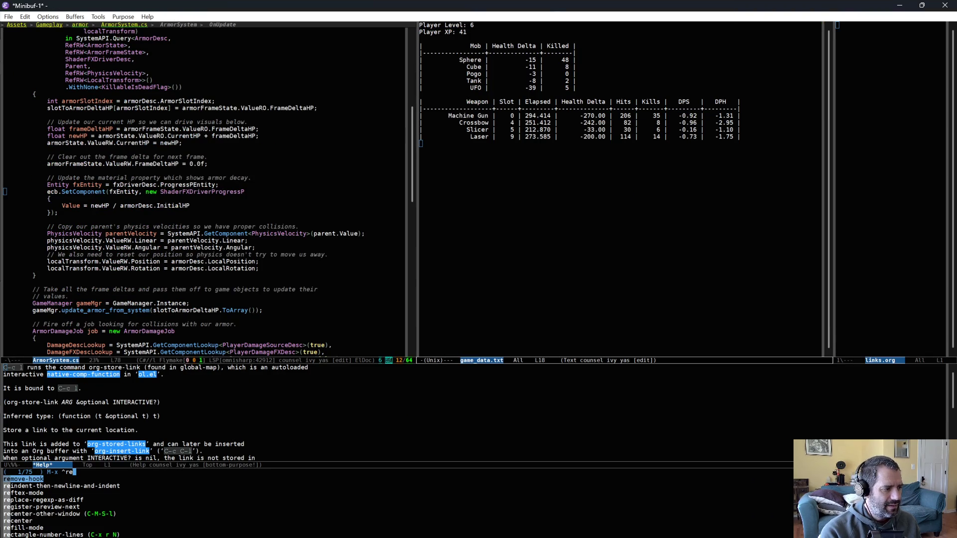
key("ctrl+g")
key("ctrl+x")
key("b")
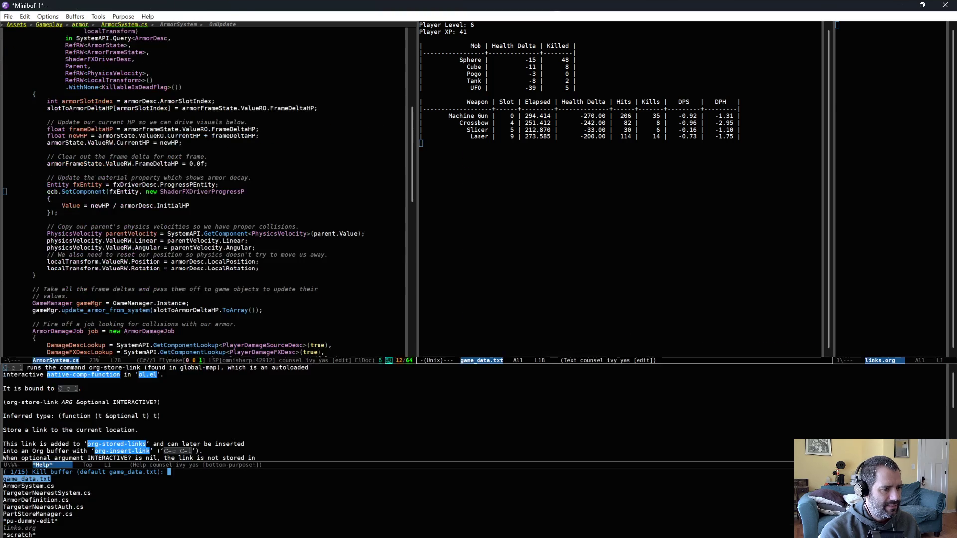
key("Return")
key("ctrl+x")
key("ctrl+f")
type("ga")
key("BackSpace")
key("BackSpace")
key("BackSpace")
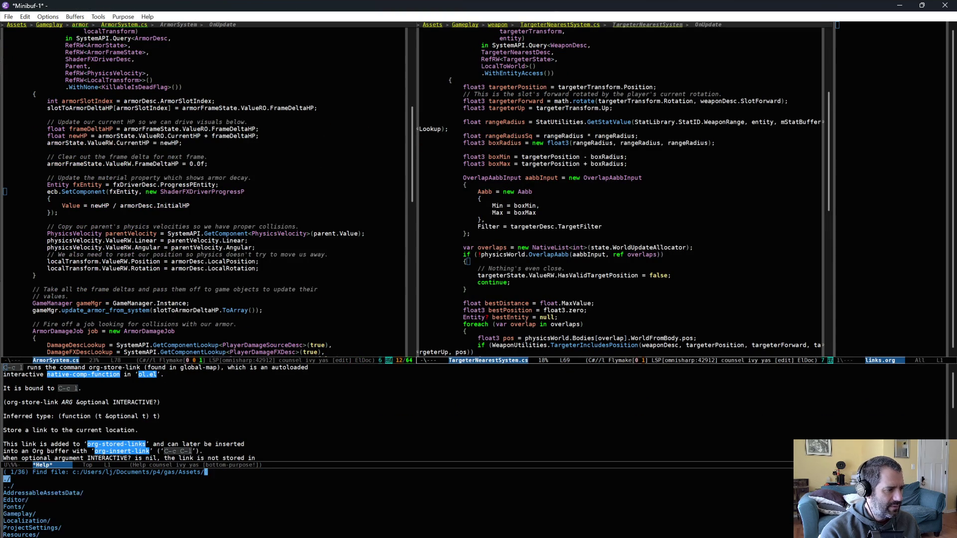
type("gam")
key("Return")
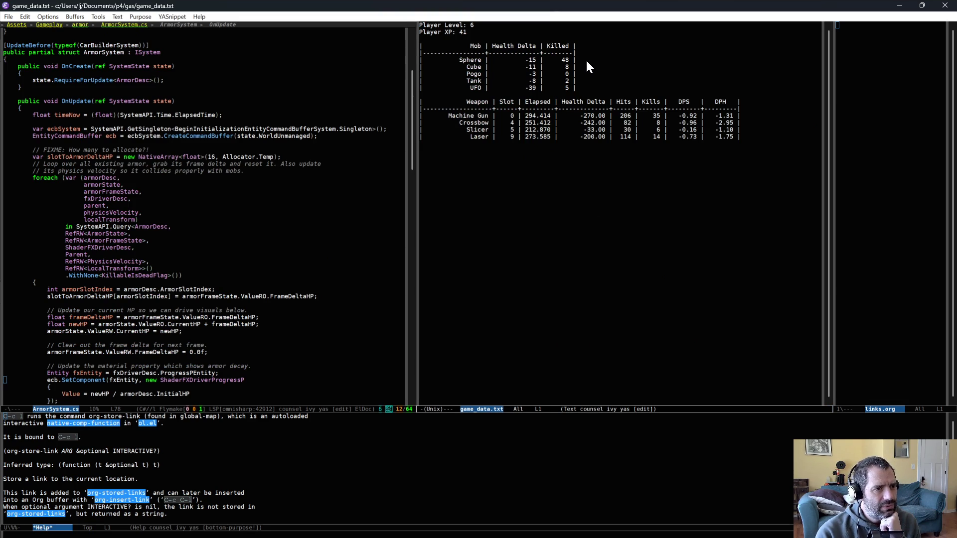
Mark the Player Level: 6 line at the top of game_data.txt
left_click_drag(585, 56, 591, 89)
key("alt+less")
key("ctrl+space")
key("Down")
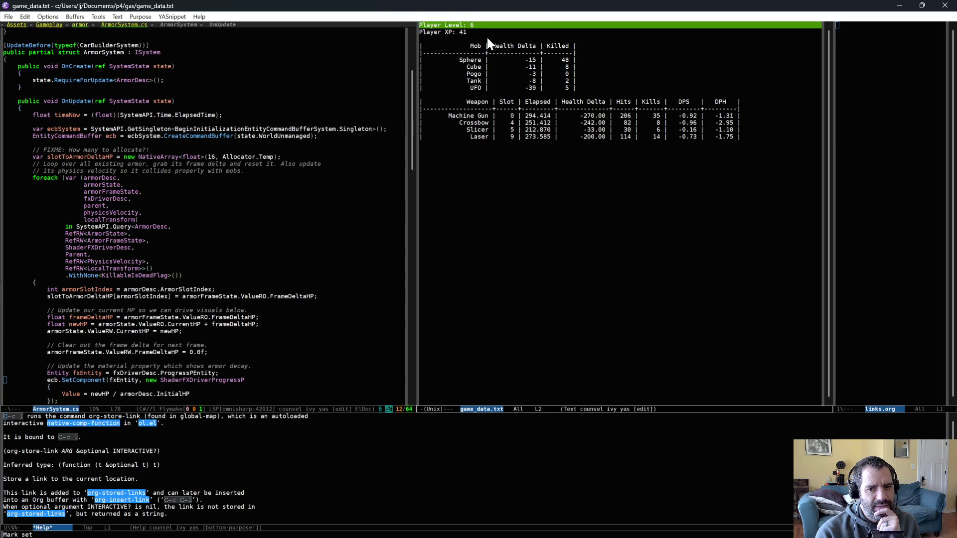
Read through the mob and weapon tables in game_data.txt, then return to Unity
left_click(574, 215)
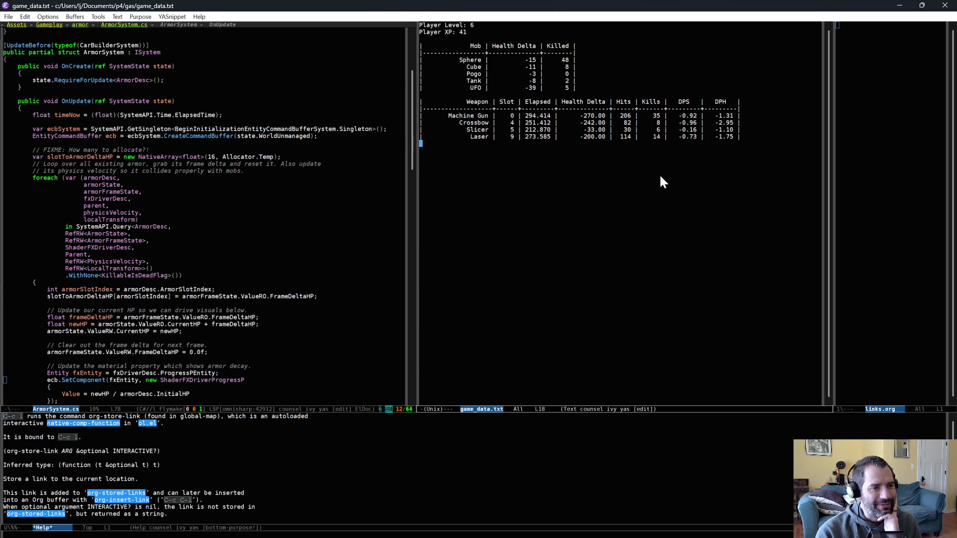
key("ctrl+space")
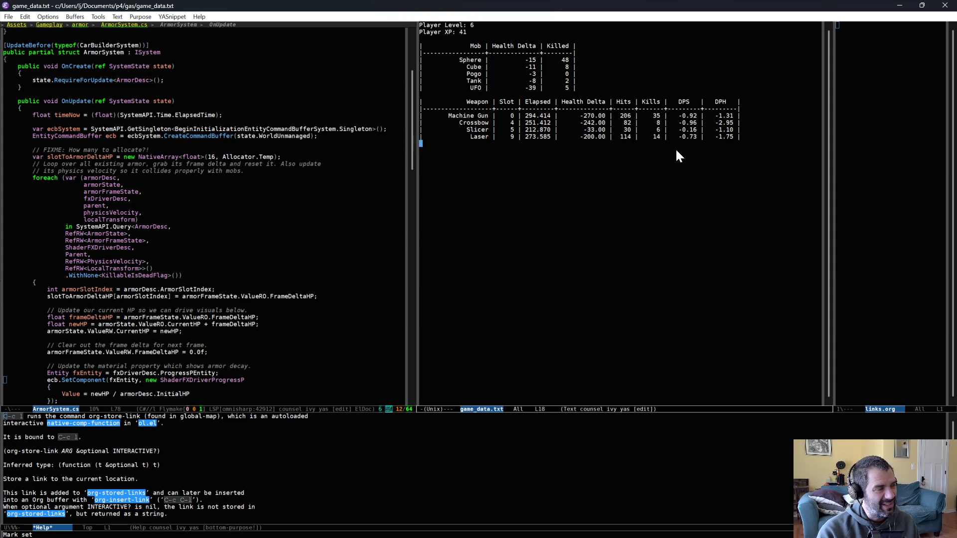
left_click(719, 92)
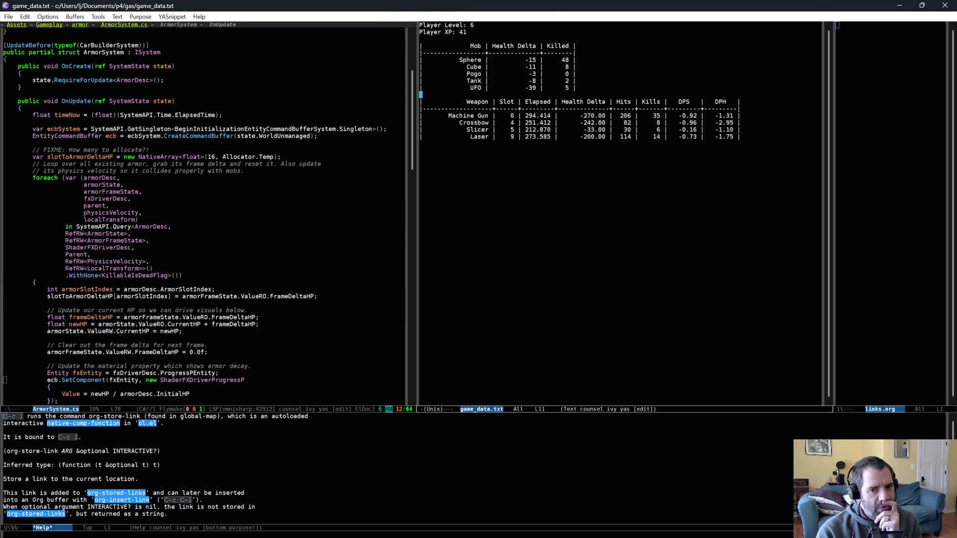
key("alt+Tab")
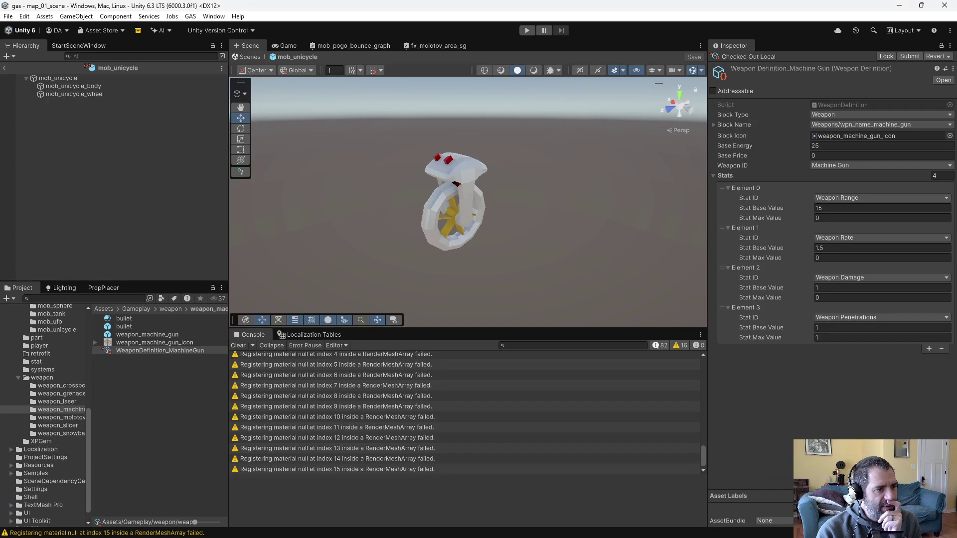
Set the Machine Gun's Weapon Rate base value to 2
left_click(66, 410)
left_click(155, 348)
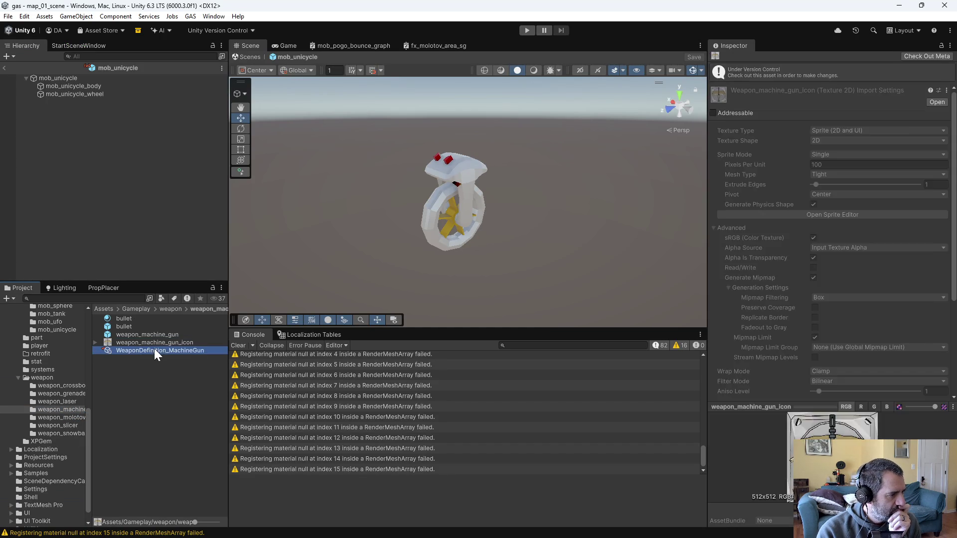
left_click(848, 249)
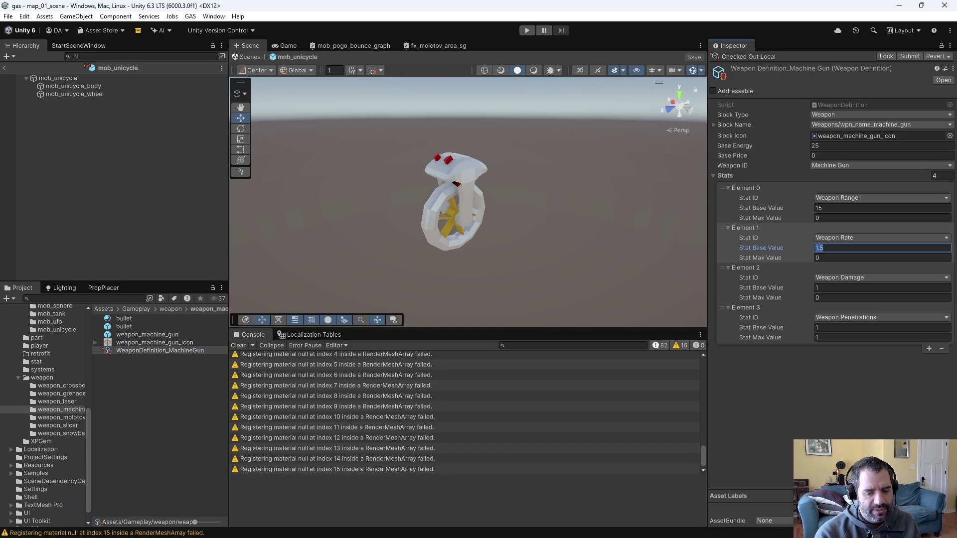
type("2")
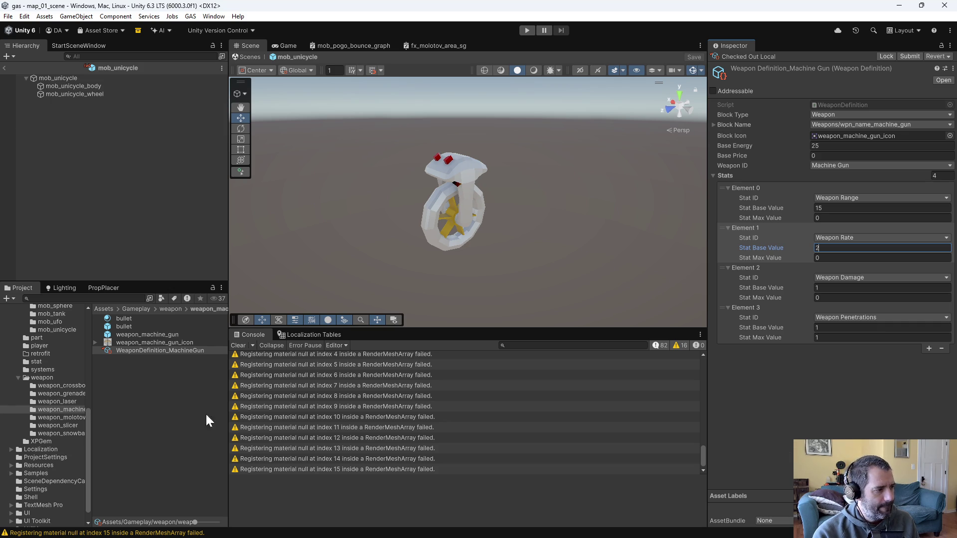
Set the Laser's Weapon Damage base value to 2
left_click(52, 400)
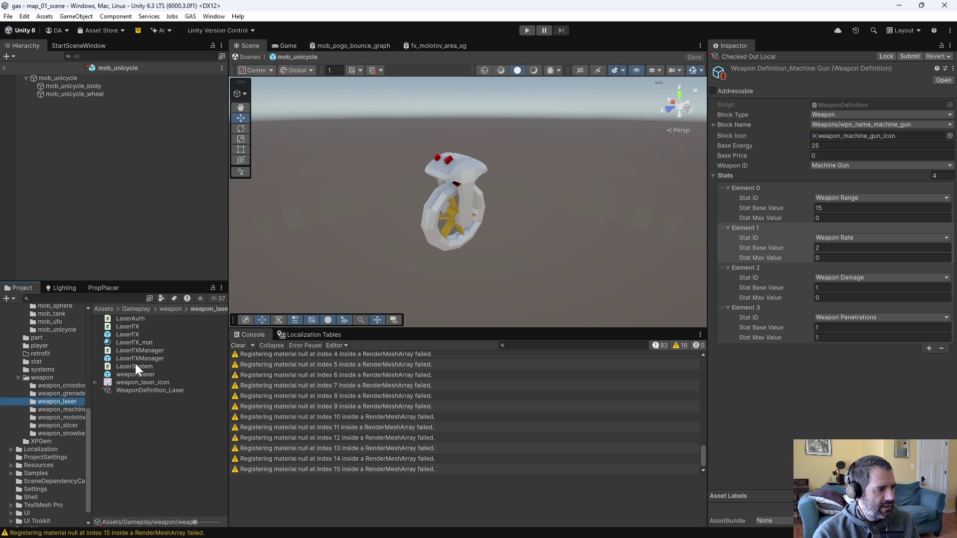
left_click(147, 390)
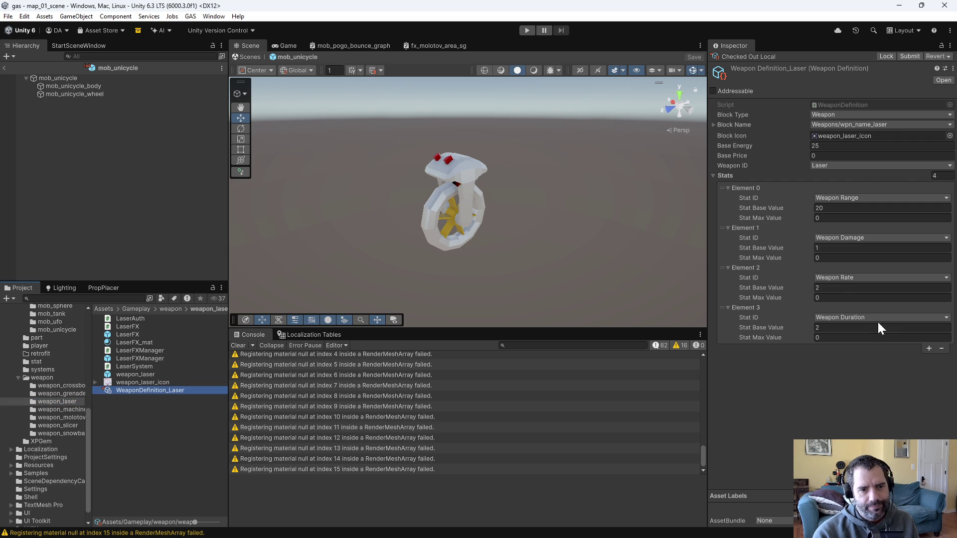
left_click(833, 247)
type("2")
key("Return")
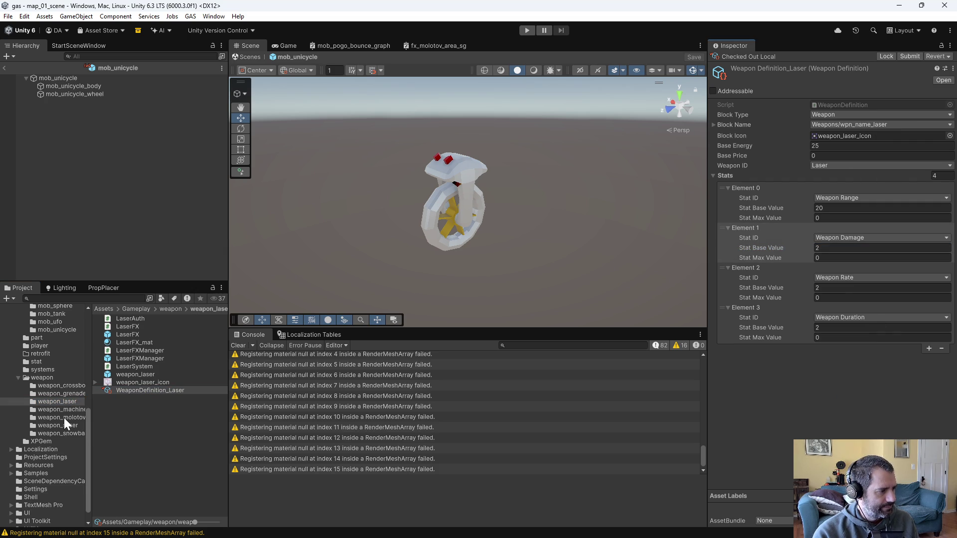
Set the Crossbow's Weapon Damage to 3
left_click(70, 386)
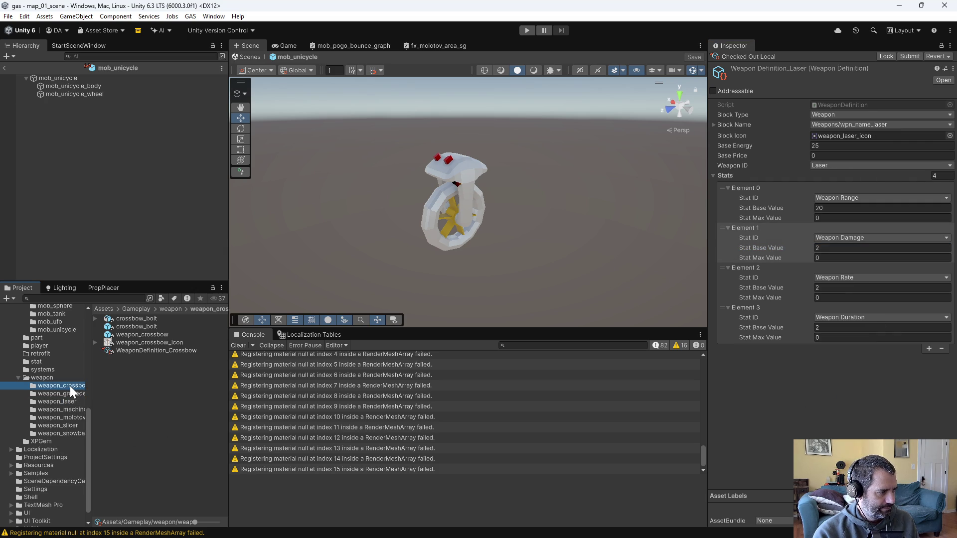
left_click(143, 350)
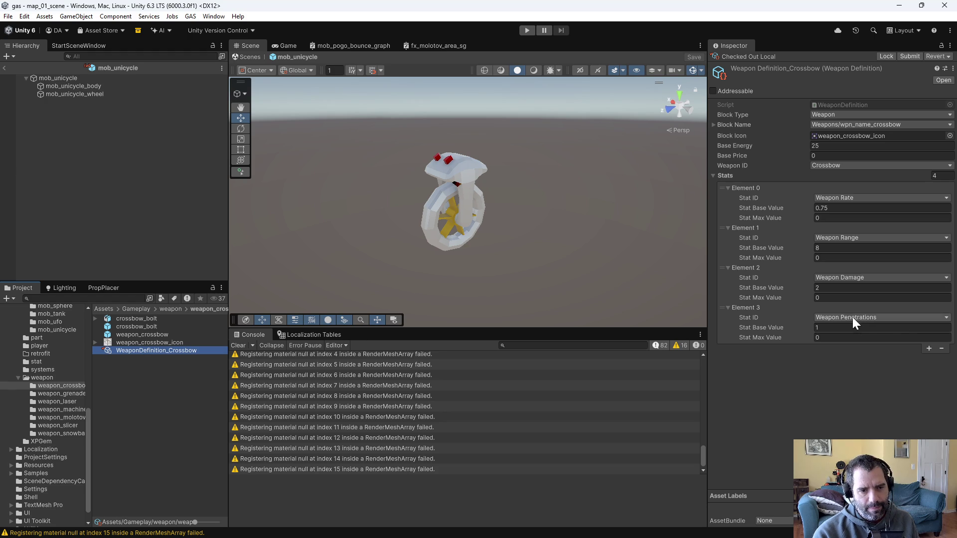
left_click(847, 287)
type("3")
key("Return")
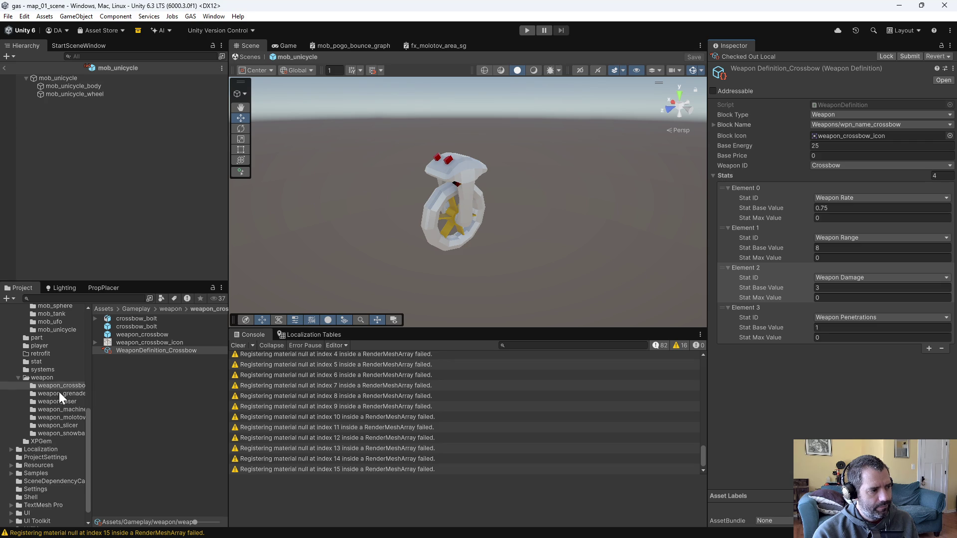
Set the Machine Gun's Weapon Range to 20
left_click(59, 411)
left_click(141, 352)
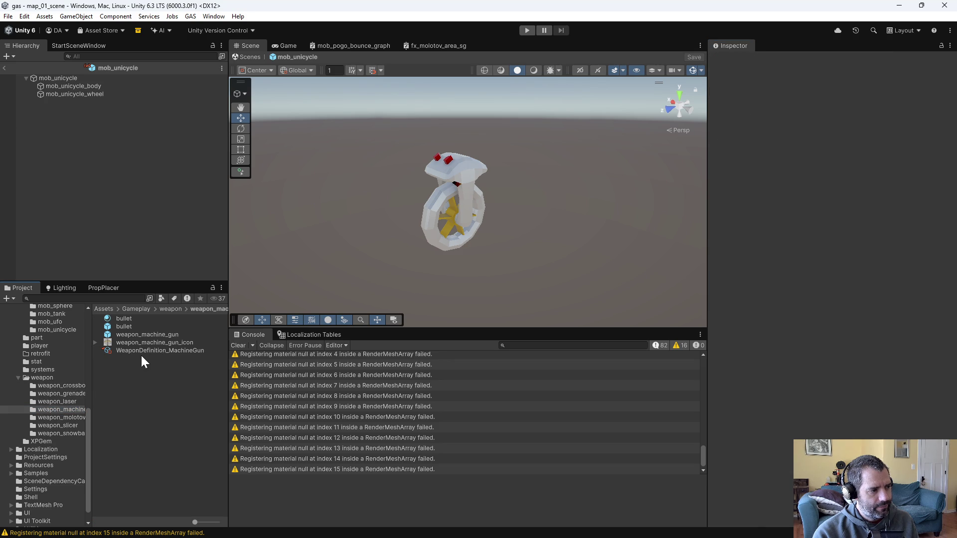
left_click(850, 208)
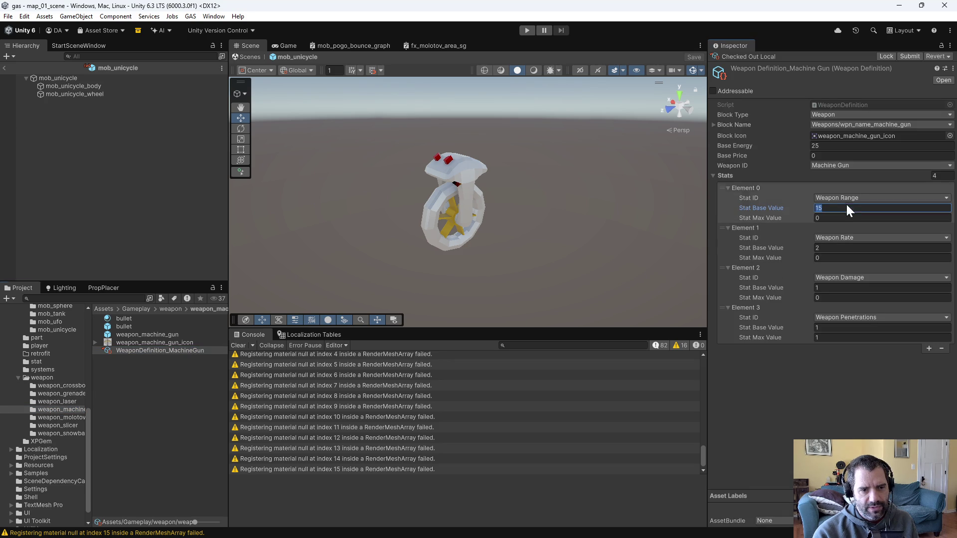
type("20")
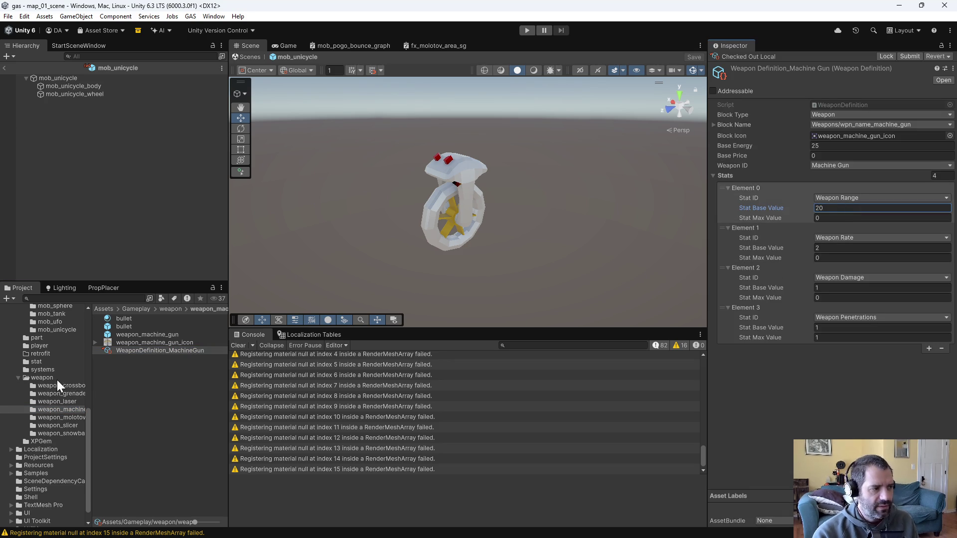
Move the Crossbow's Weapon Range stat to Element 0 and set it to 20
left_click(69, 384)
left_click(154, 335)
left_click(158, 344)
left_click(157, 350)
left_click(868, 248)
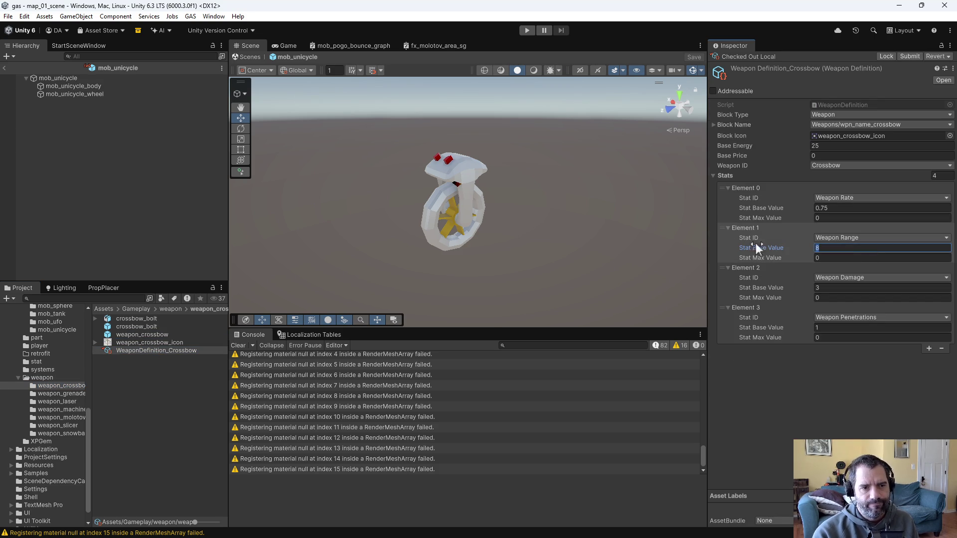
left_click_drag(721, 229, 730, 189)
key("Return")
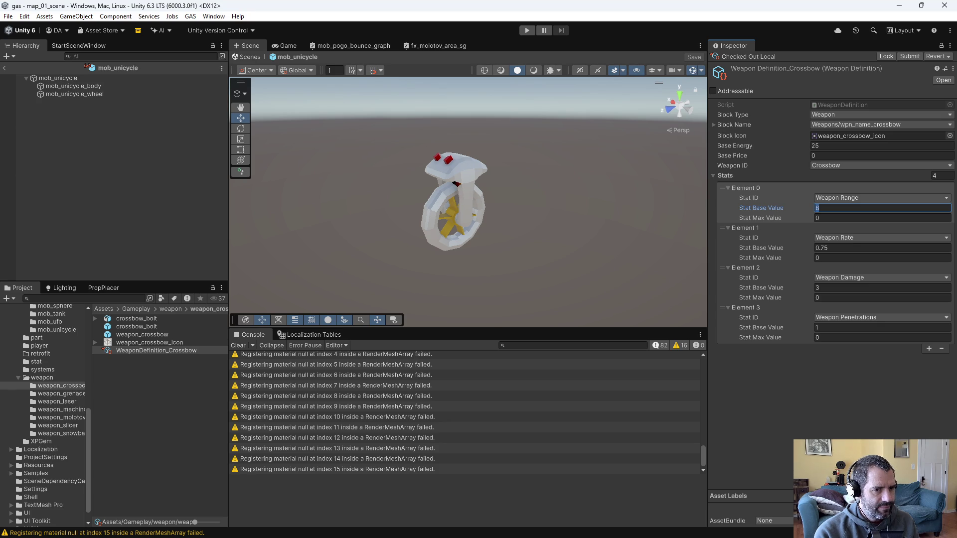
type("20")
key("Return")
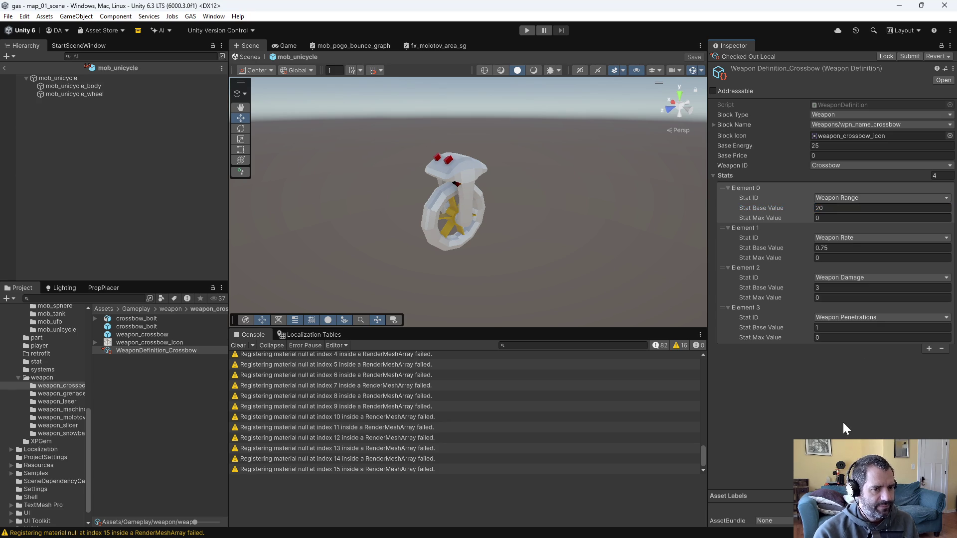
Show the Laser weapon definition's stats in the Inspector
left_click(66, 394)
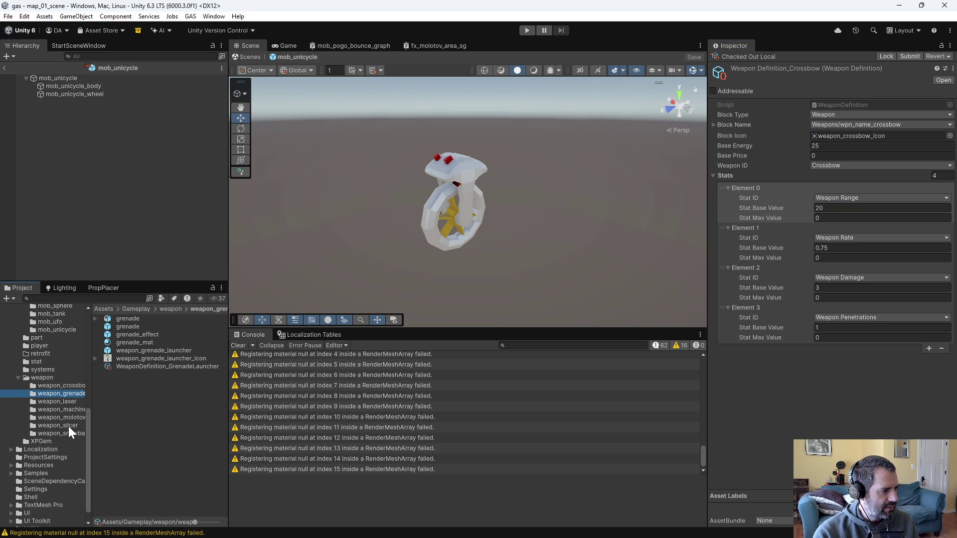
left_click(62, 402)
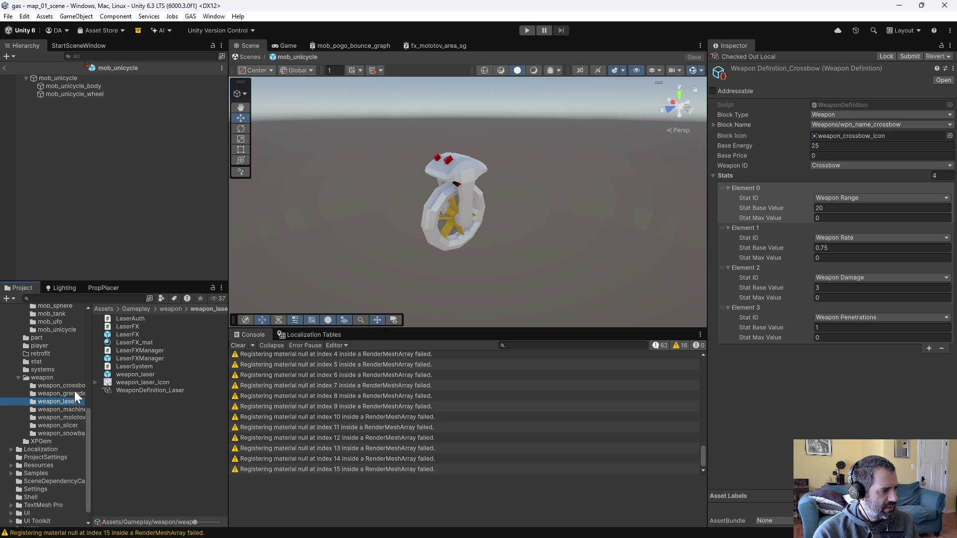
left_click(138, 391)
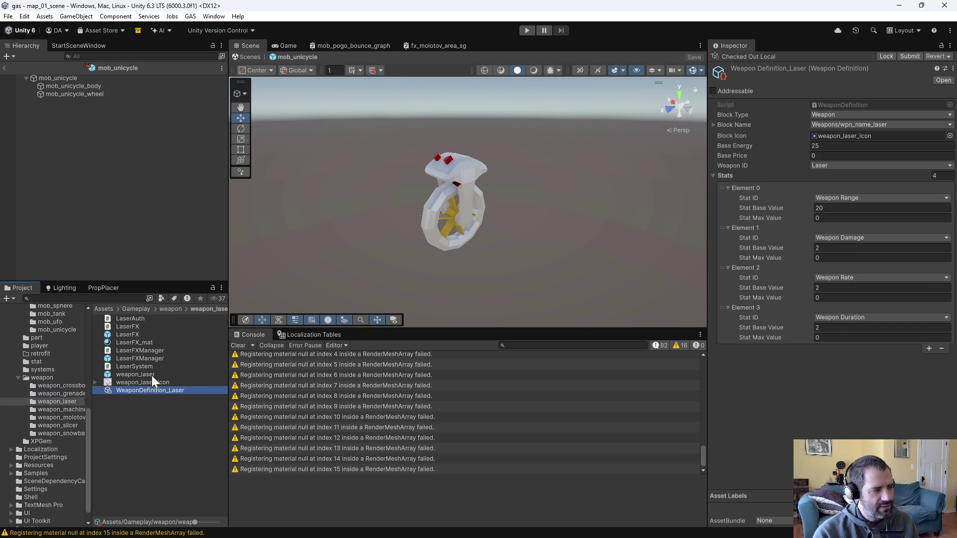
Browse the grenade, crossbow, machine gun, molotov and snowball weapon folders, ending at the slicer folder
left_click(49, 394)
left_click(49, 386)
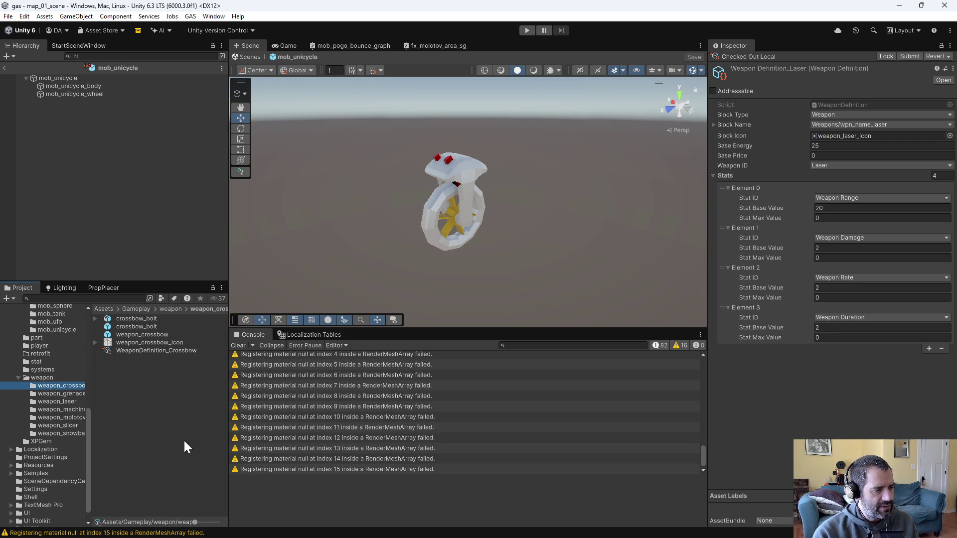
left_click(67, 409)
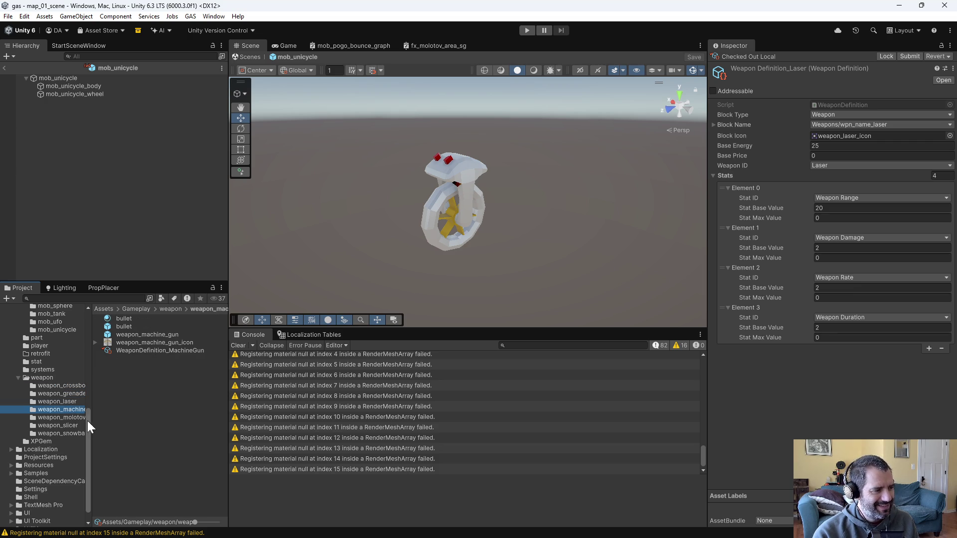
left_click(69, 426)
left_click(68, 433)
left_click(63, 424)
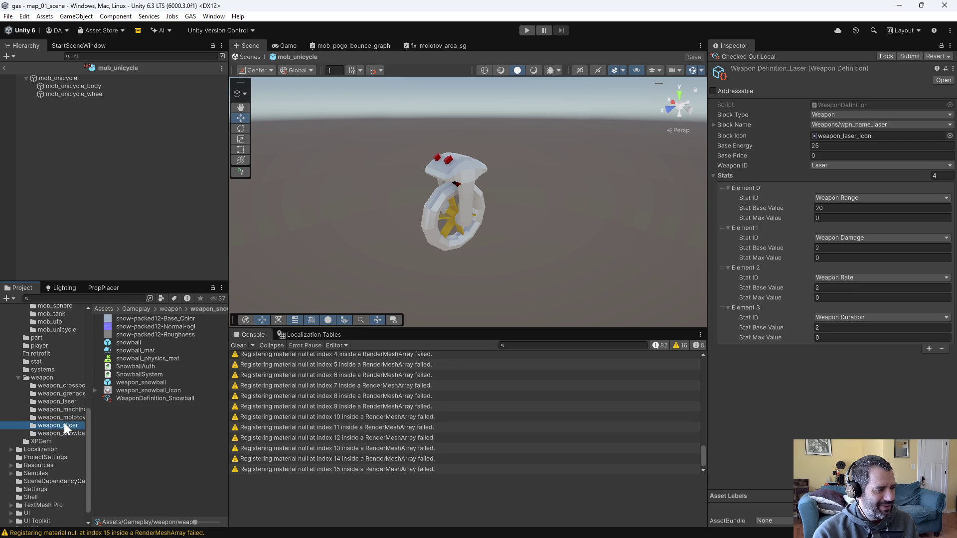
left_click(65, 417)
left_click(62, 410)
left_click(62, 386)
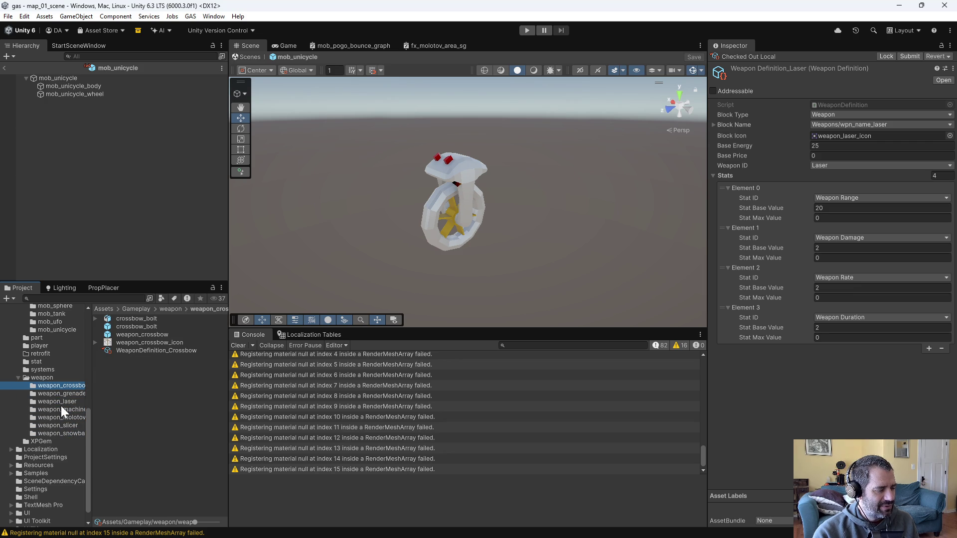
left_click(64, 411)
left_click(63, 421)
left_click(63, 430)
left_click(63, 426)
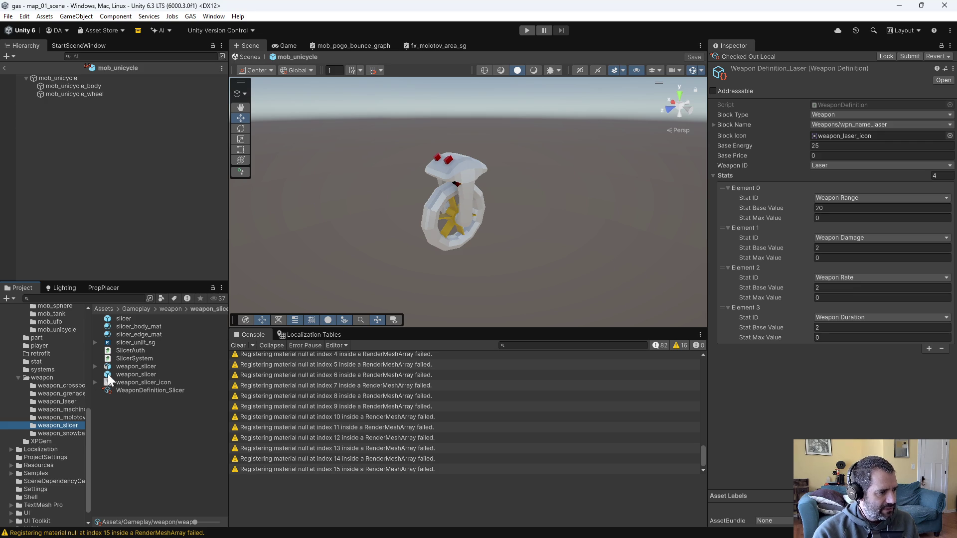
Set the Slicer's Weapon Area to 4 and Weapon Damage to 5, then switch to Emacs
left_click(133, 391)
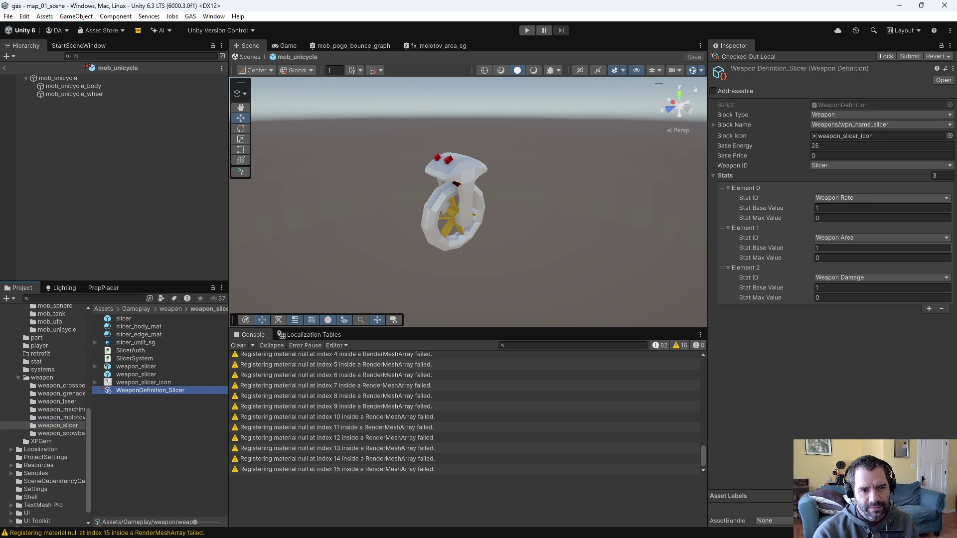
left_click(848, 248)
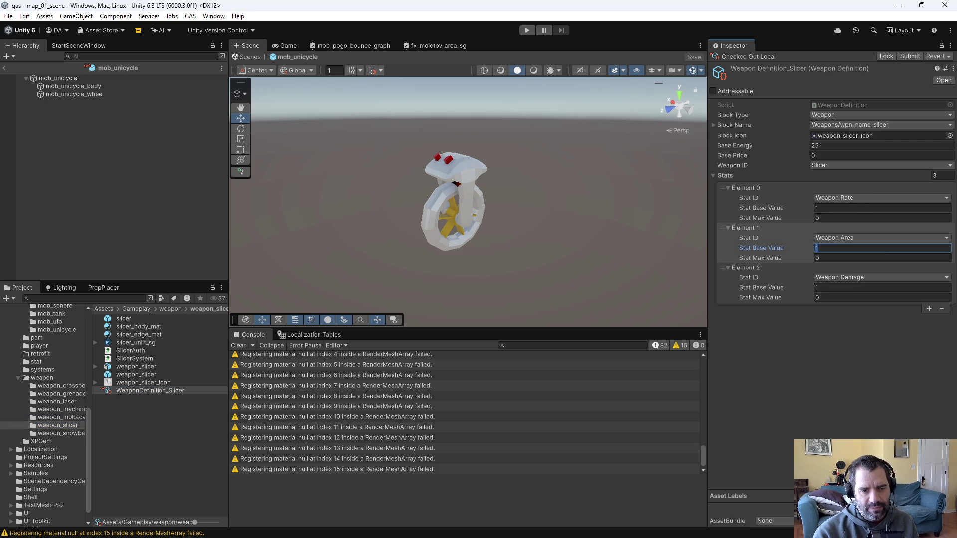
type("4")
left_click(850, 365)
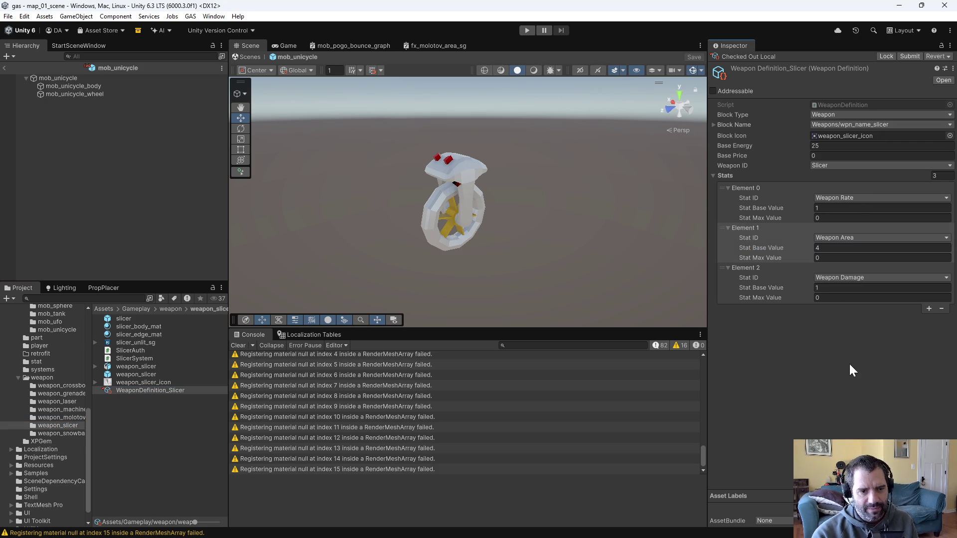
left_click(828, 288)
type("2")
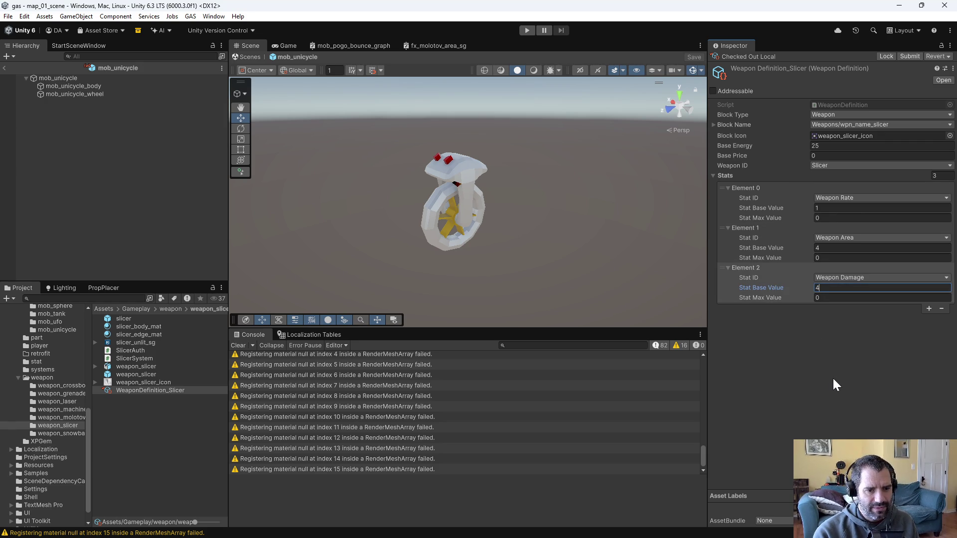
key("BackSpace")
type("5")
key("Return")
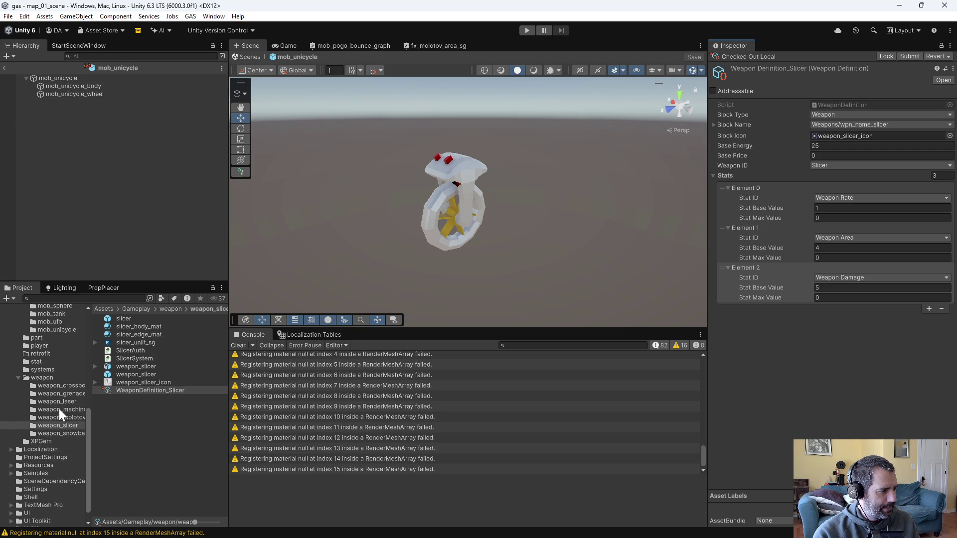
scroll(60, 424, "up", 5)
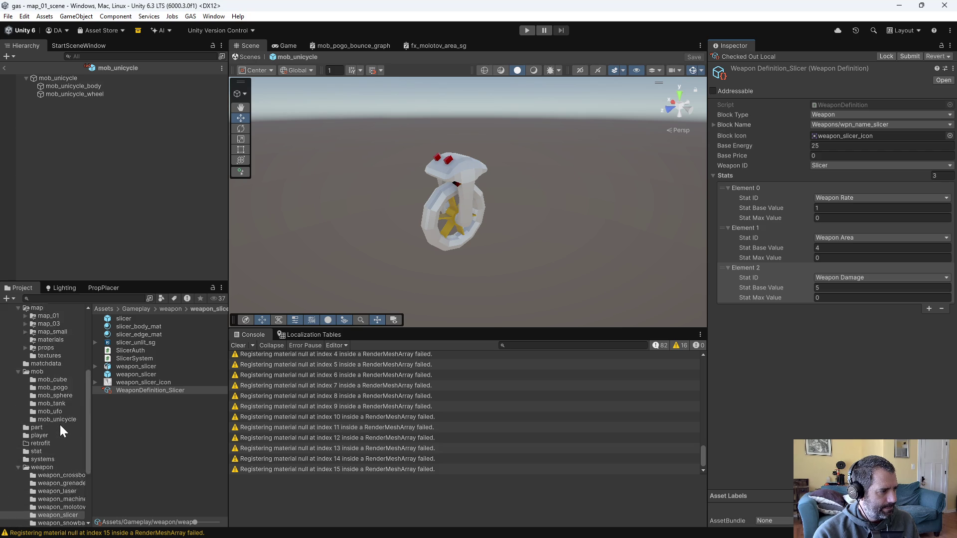
key("alt+Tab")
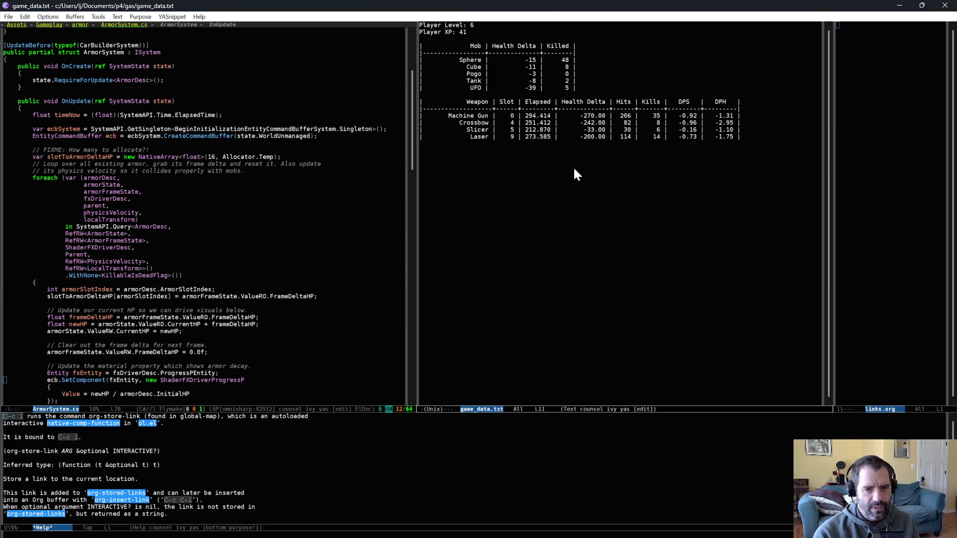
Check the Player Level line in game_data.txt and scroll through the ArmorSystem.cs pane
left_click(487, 24)
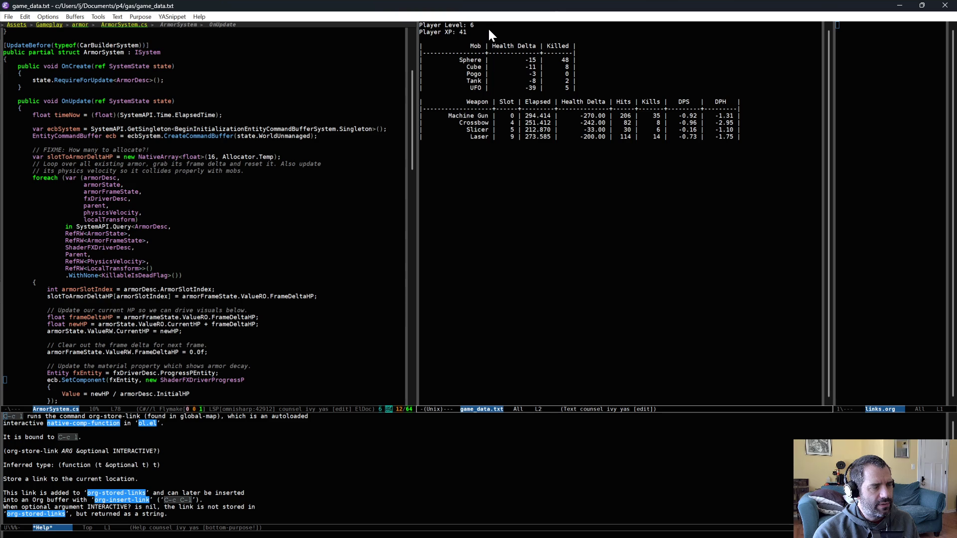
left_click(494, 26)
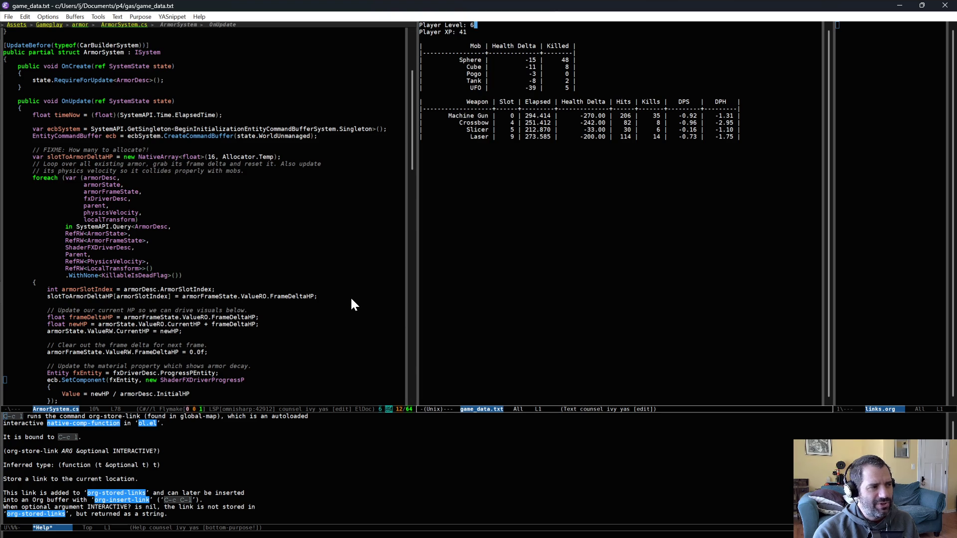
scroll(350, 299, "up", 3)
scroll(352, 302, "up", 3)
scroll(352, 301, "down", 4)
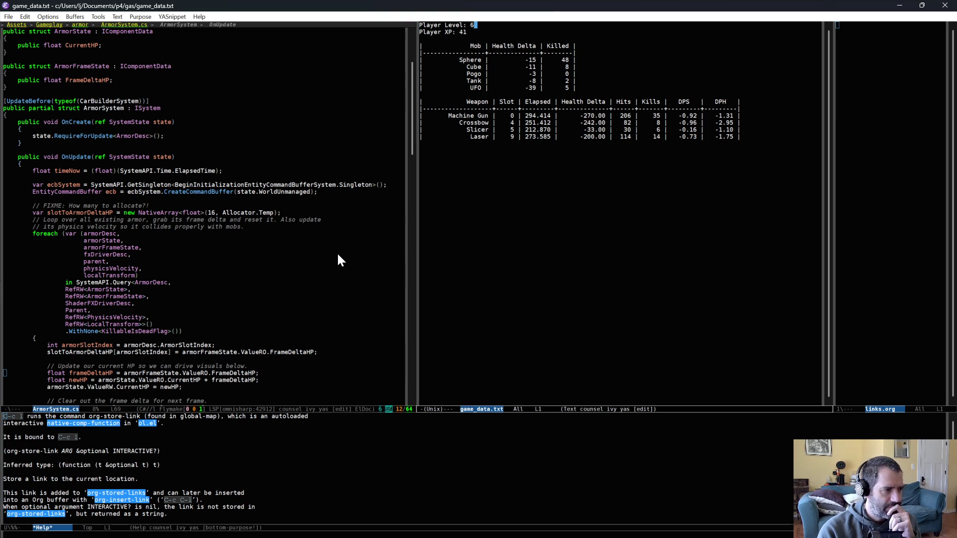
Move into ArmorSystem.cs to the blank line above the ArmorFrameState struct
key("ctrl+x")
key("o")
key("ctrl+alt+a")
key("ctrl+alt+a")
key("ctrl+alt+a")
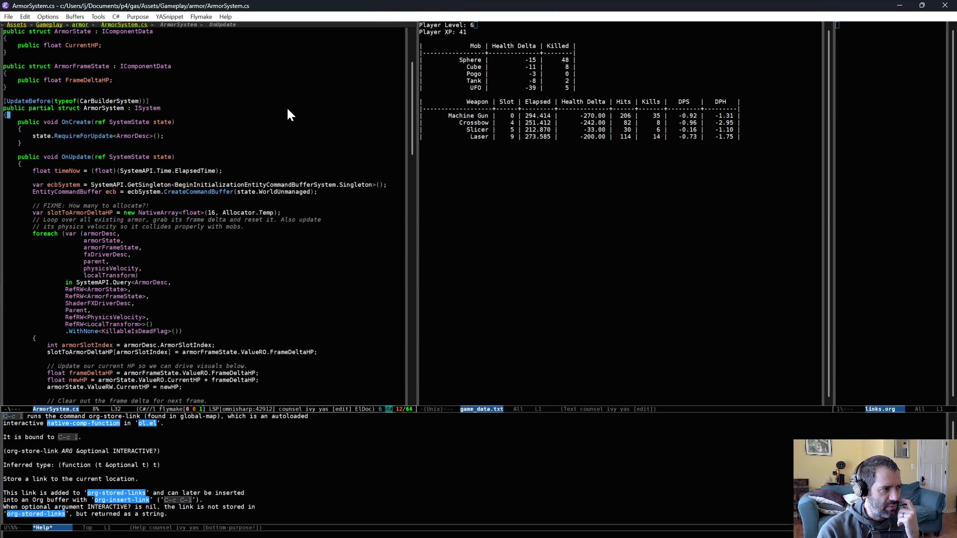
key("Down")
key("ctrl+e")
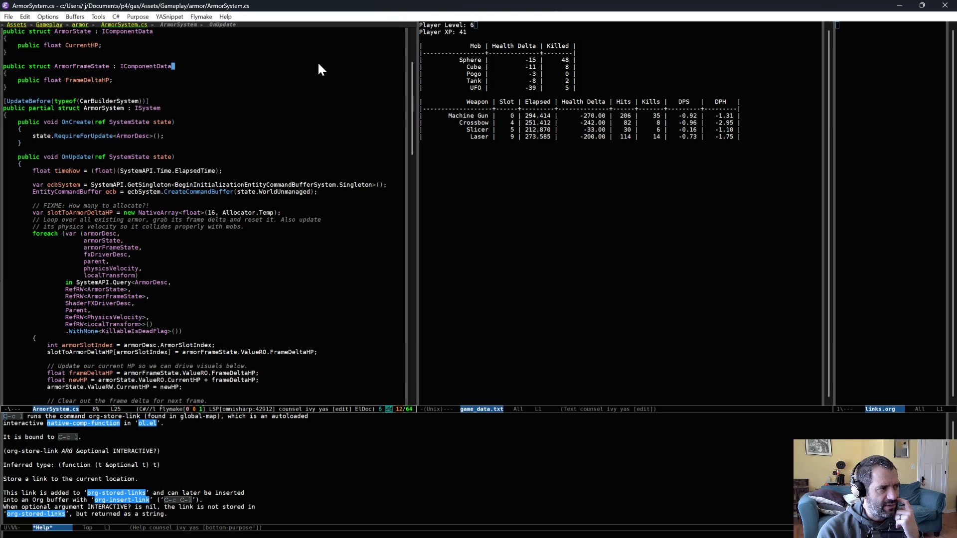
key("Up")
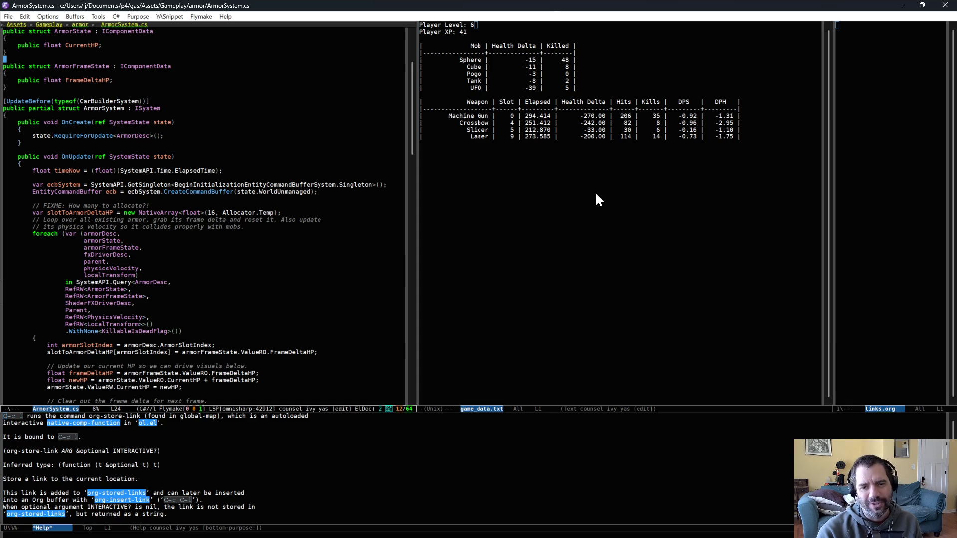
Review the weapon table in game_data.txt, mark the file's end, and return to Unity
left_click(500, 33)
left_click(478, 150)
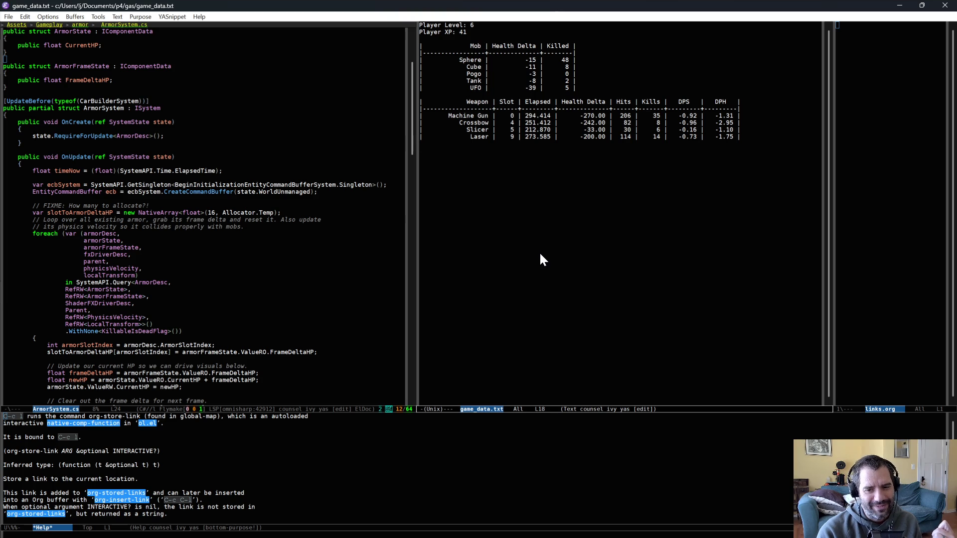
left_click(464, 97)
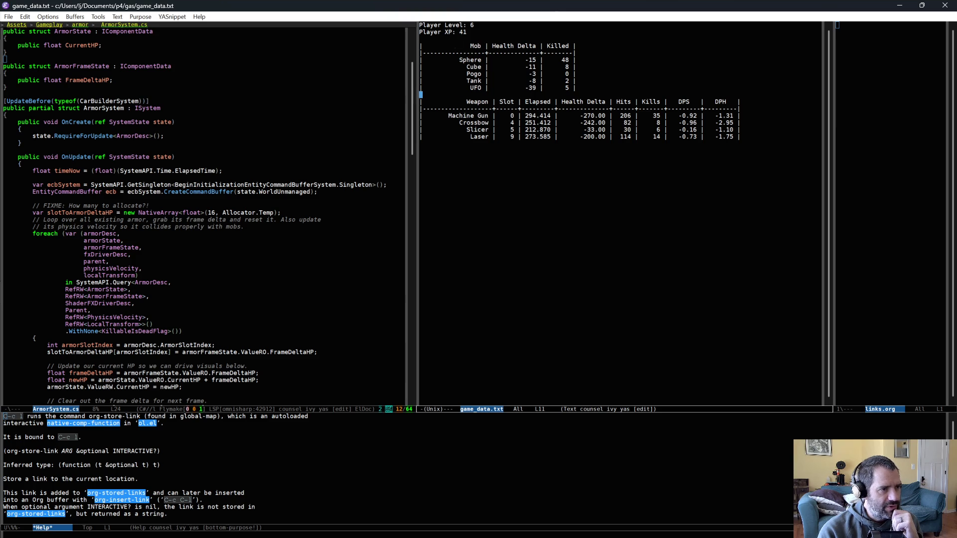
key("alt+greater")
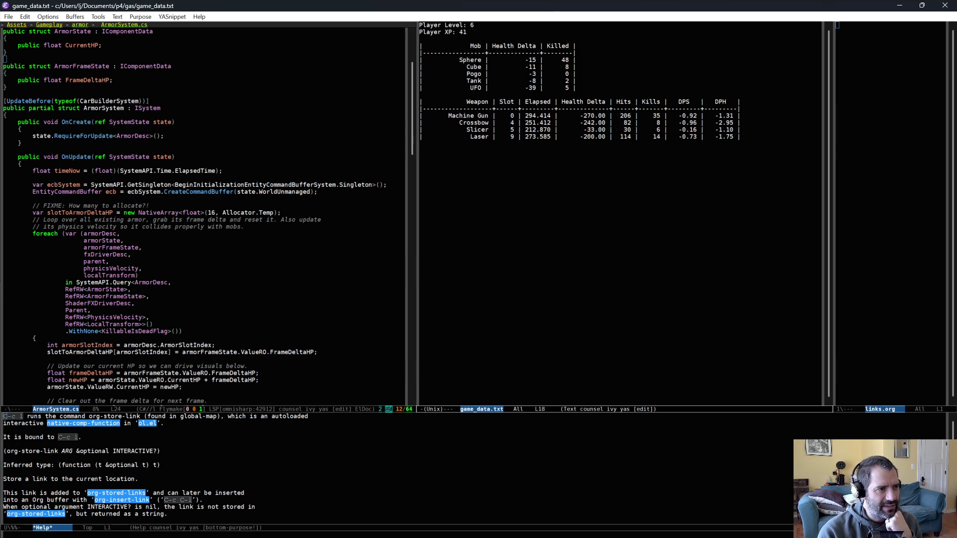
key("ctrl+space")
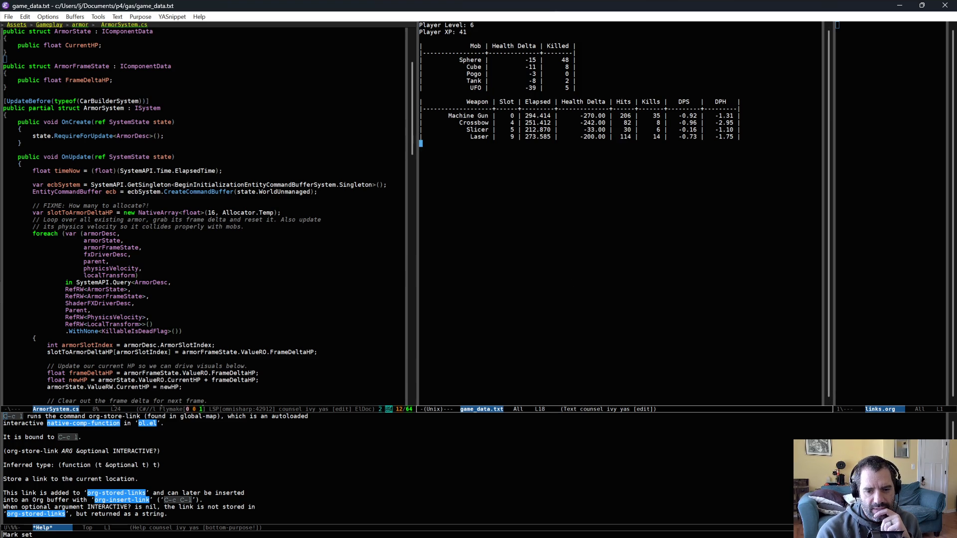
key("alt+Tab")
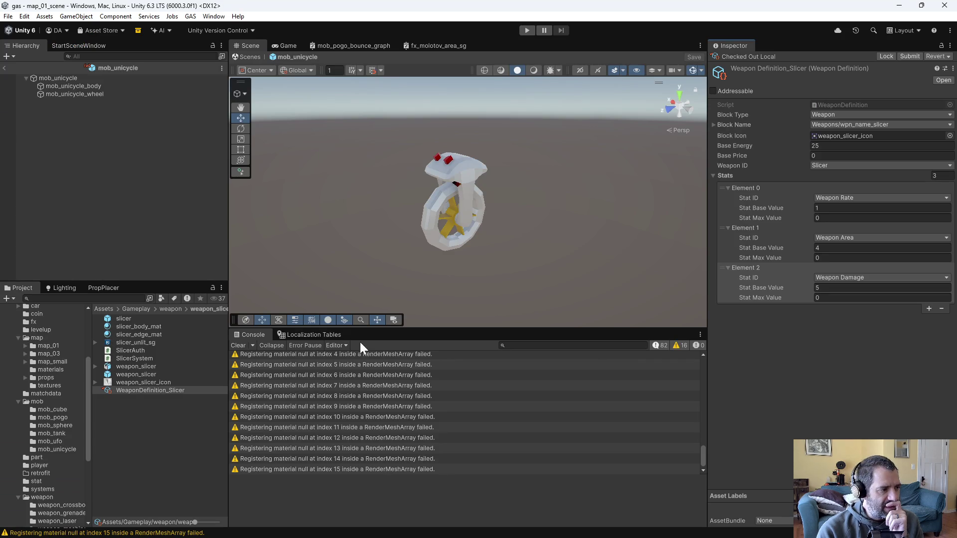
Start a play-test and drive the car until the Level 2 upgrade choices (Snowball, Penetrations, Rate) appear
left_click(527, 30)
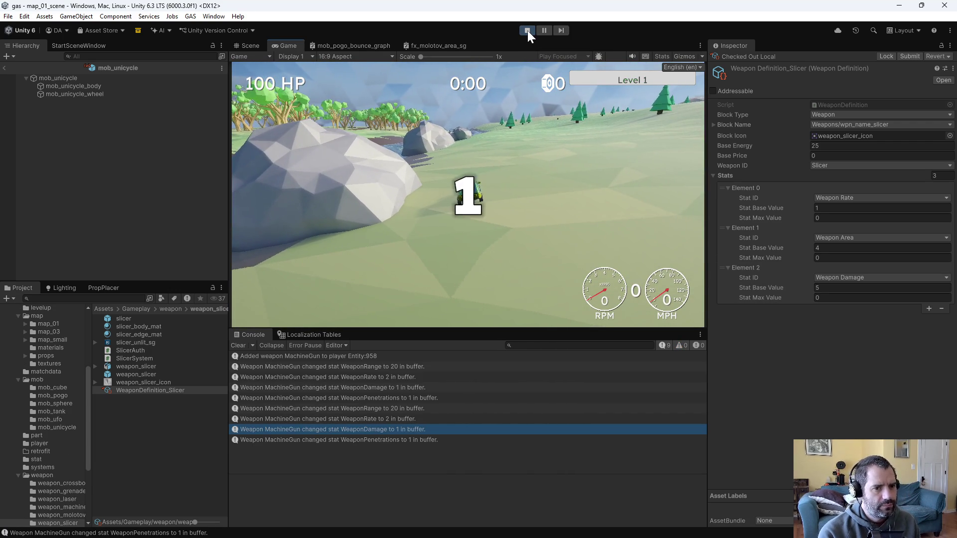
key("w")
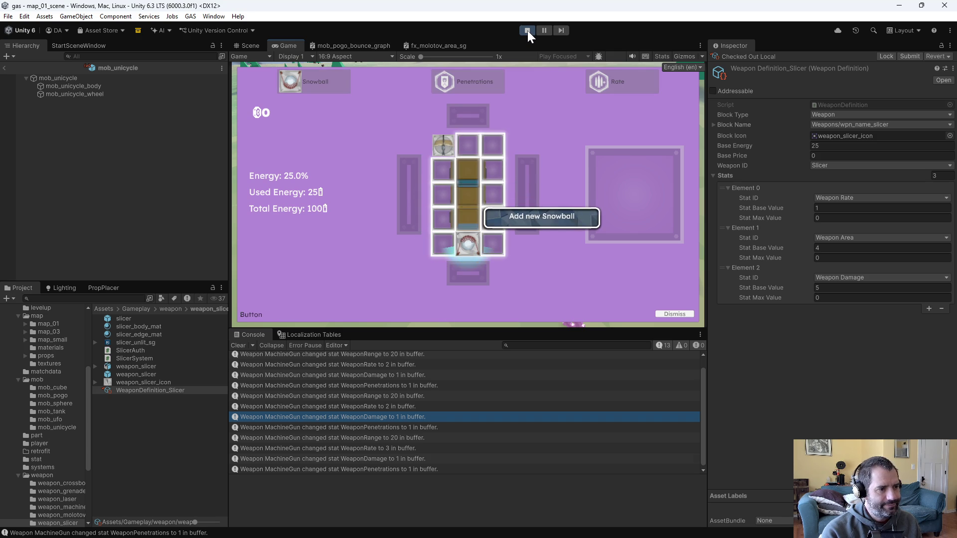
Take the new Snowball weapon, then choose the Snowball Rate upgrade at the next level-up
key("Return")
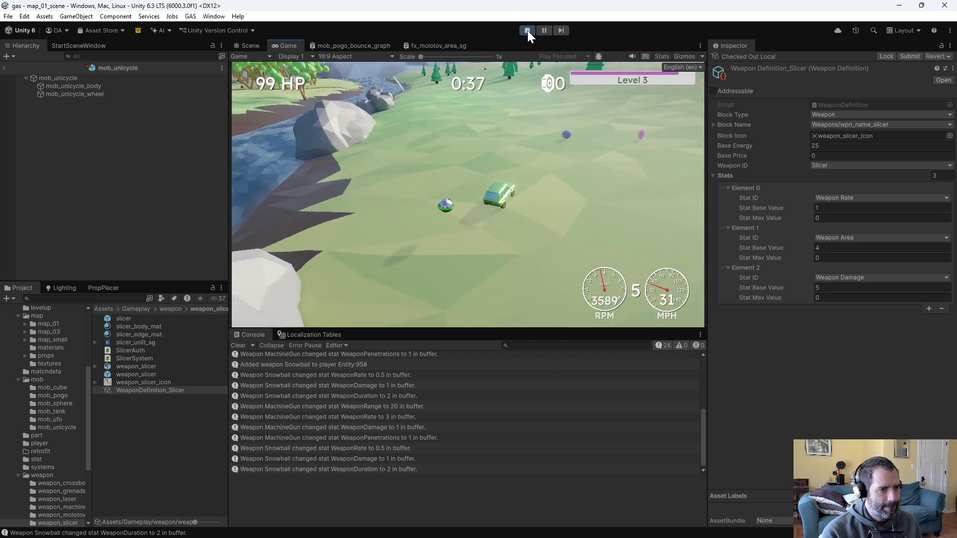
key("Right")
key("Right")
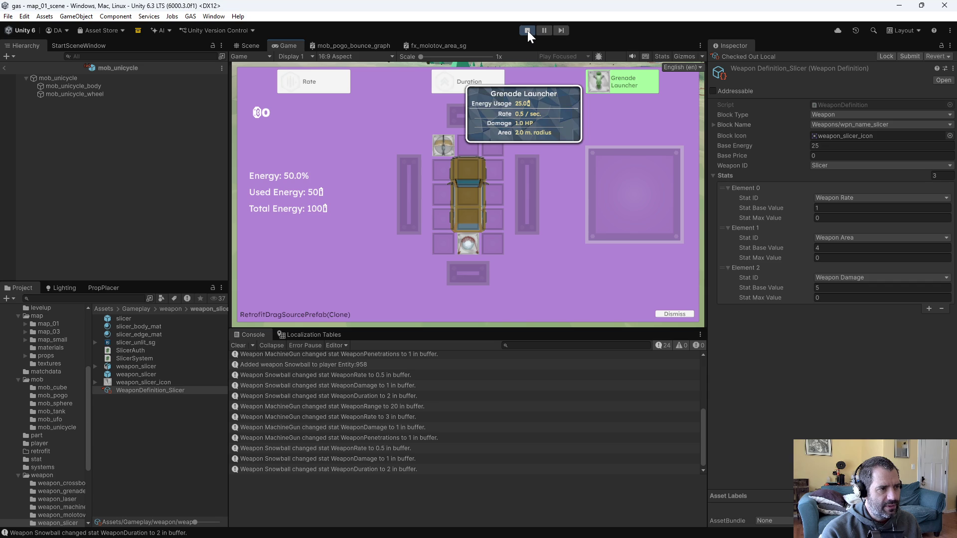
key("Left")
key("Left")
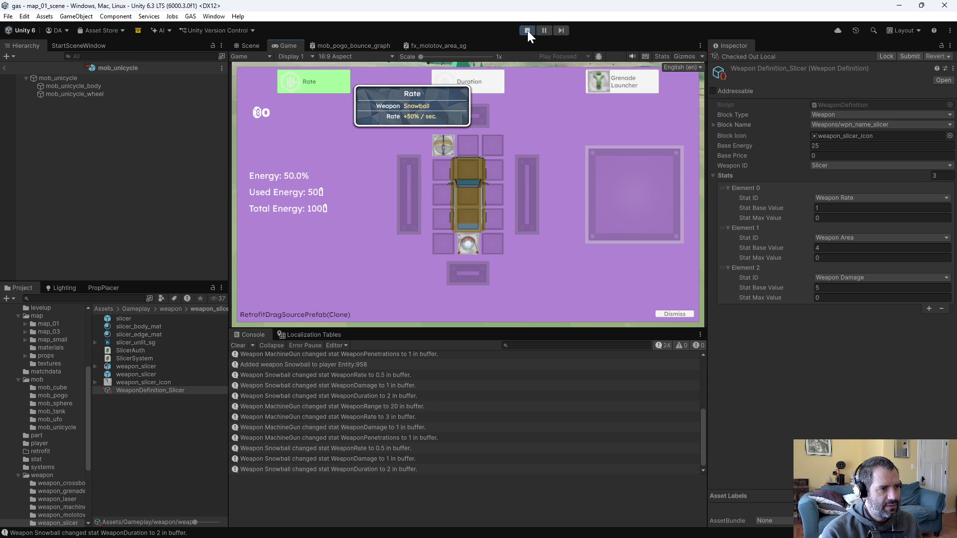
key("Right")
key("Down")
key("Return")
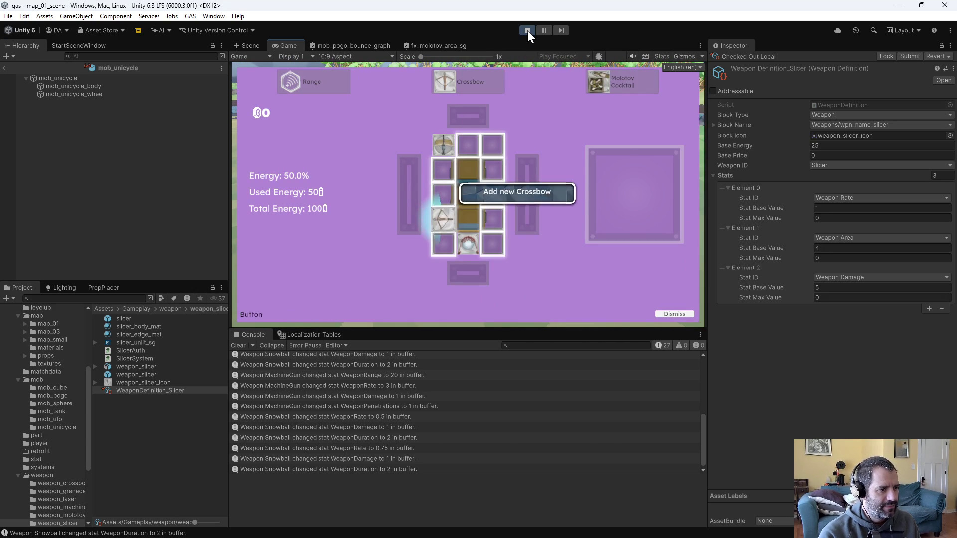
Add the Crossbow to the car and place the Magnet upgrade into an empty car slot
key("Return")
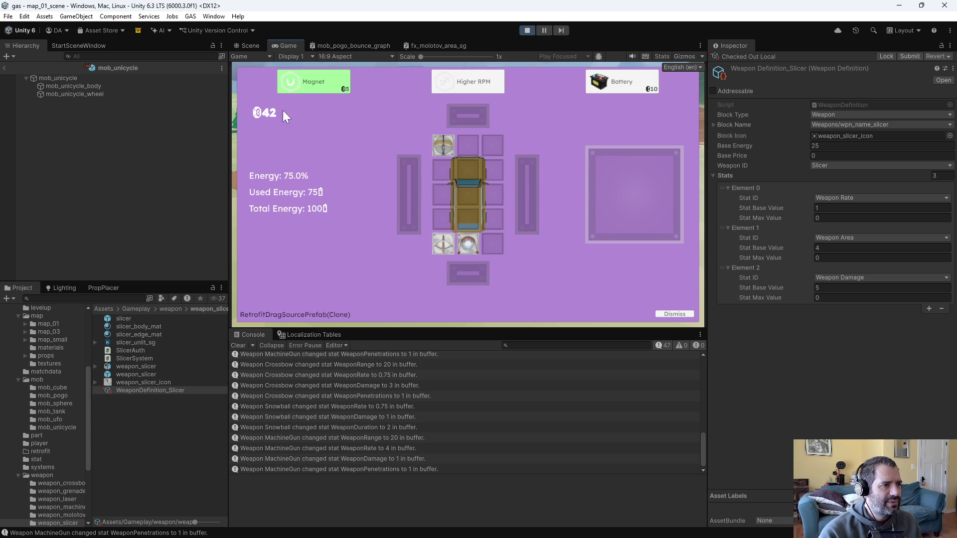
mouse_move(300, 79)
left_mouse_down()
mouse_move(477, 171)
mouse_move(483, 99)
mouse_move(579, 79)
left_mouse_up()
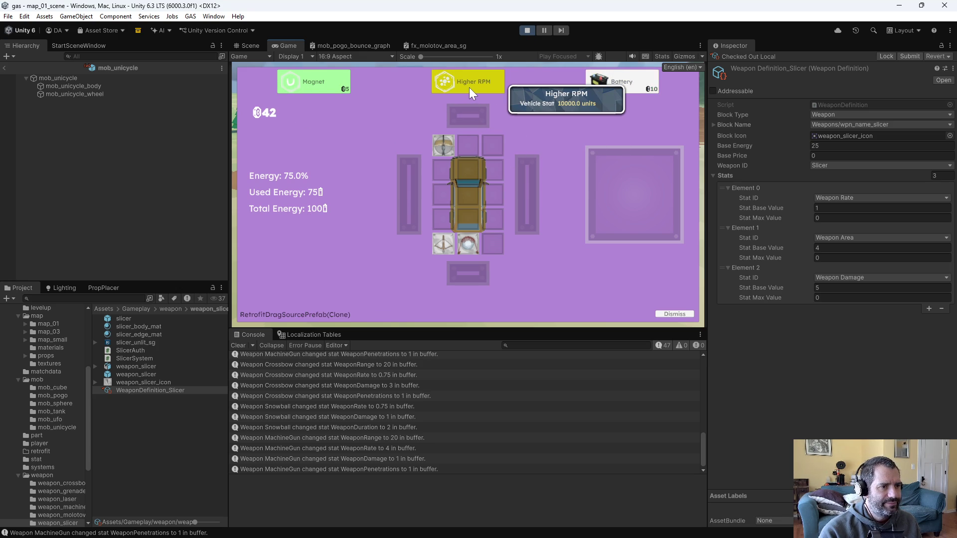
left_click_drag(316, 79, 474, 170)
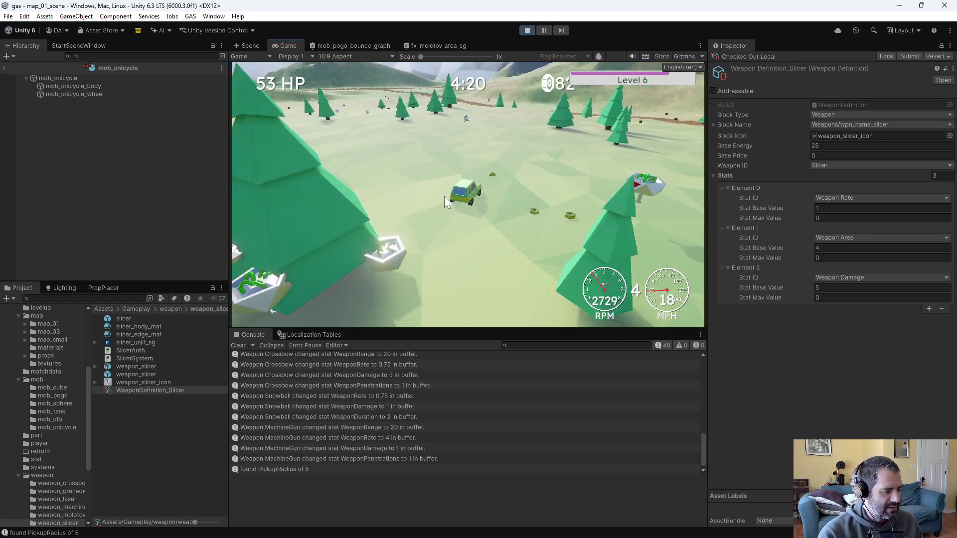
Save the play-test stats to game_data.txt from the debug panel, stop play mode, and return to Emacs
key("grave")
left_click(393, 108)
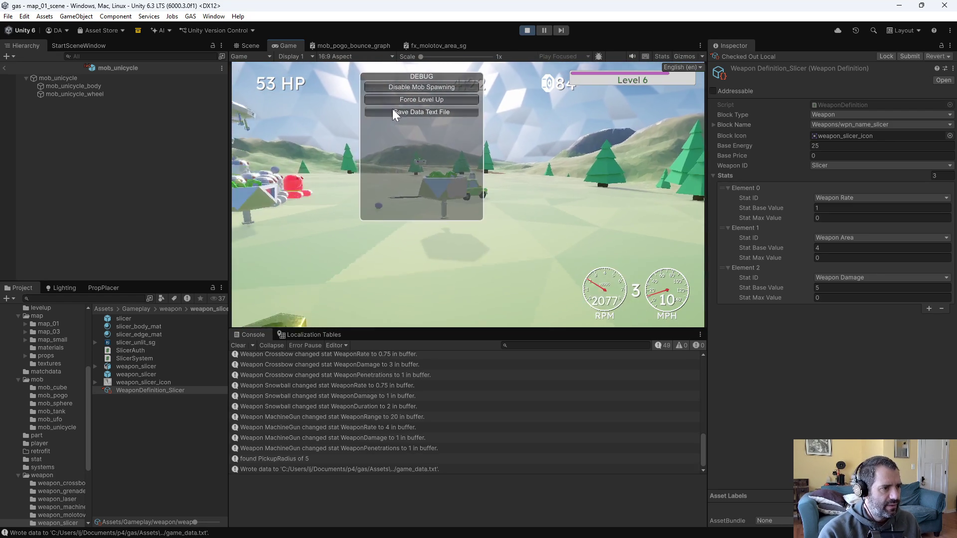
left_click(528, 30)
key("alt+Tab")
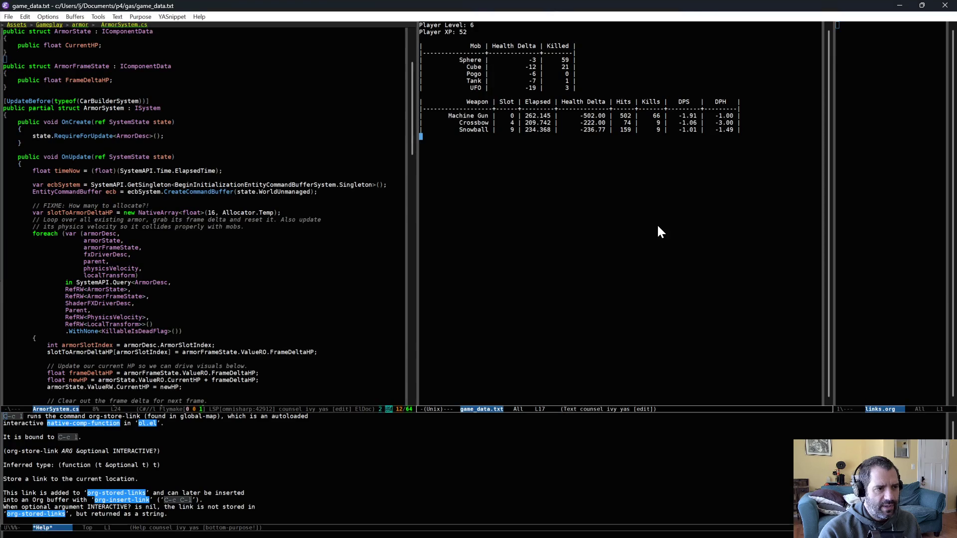
Reload game_data.txt with revert-buffer to show the new run's stats
key("alt+x")
type("rever")
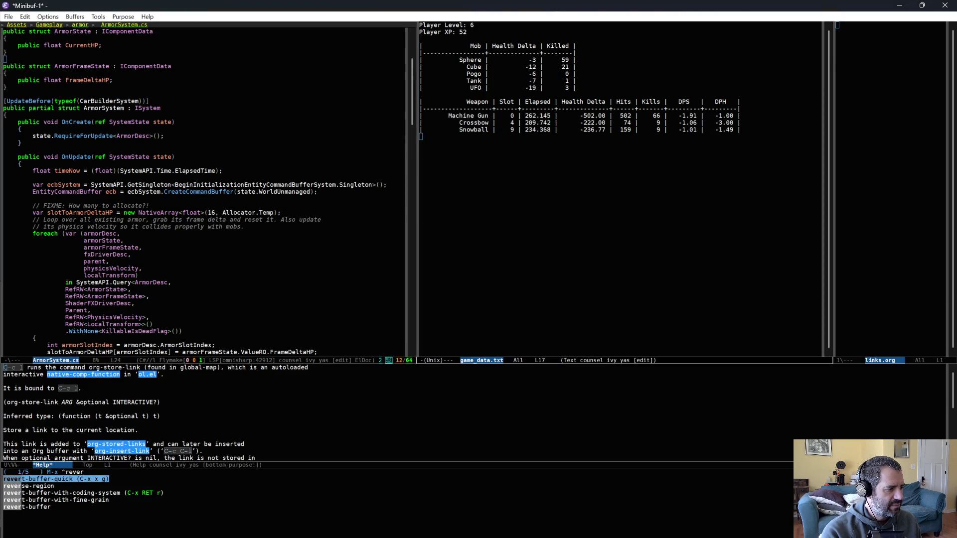
key("Return")
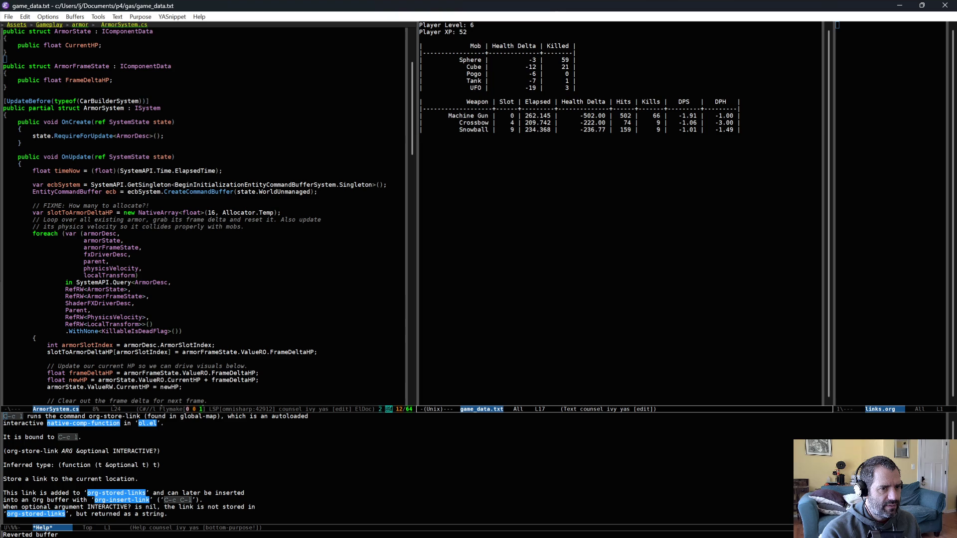
key("alt+x")
key("ctrl+g")
Open game_data.txt in the right-hand window beside the armor code, then return to Unity
key("ctrl+x")
key("k")
key("Return")
key("ctrl+x")
key("ctrl+f")
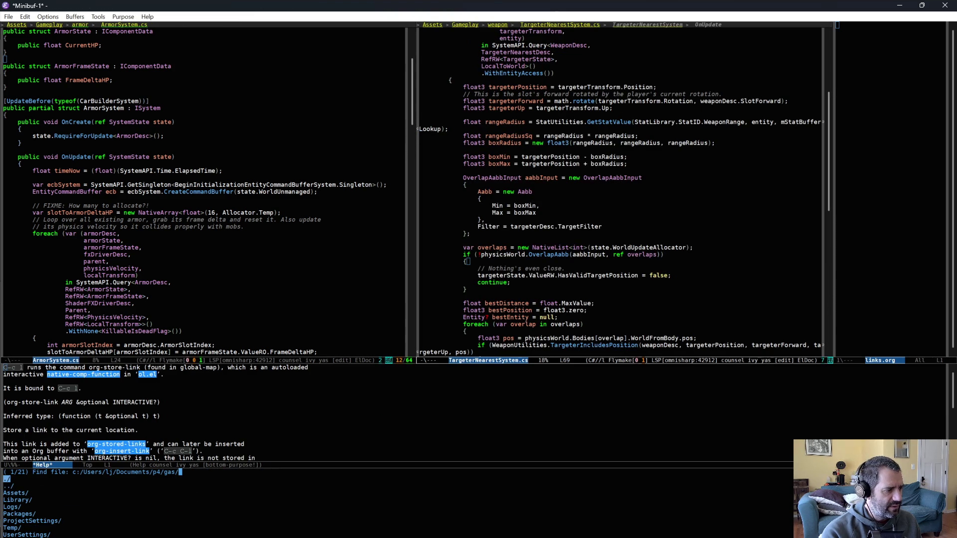
type("game_d")
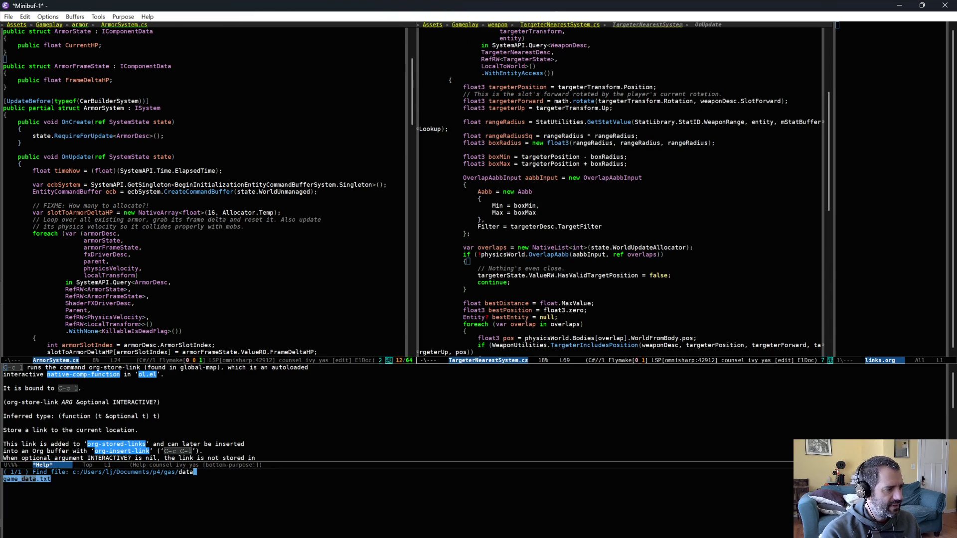
key("Return")
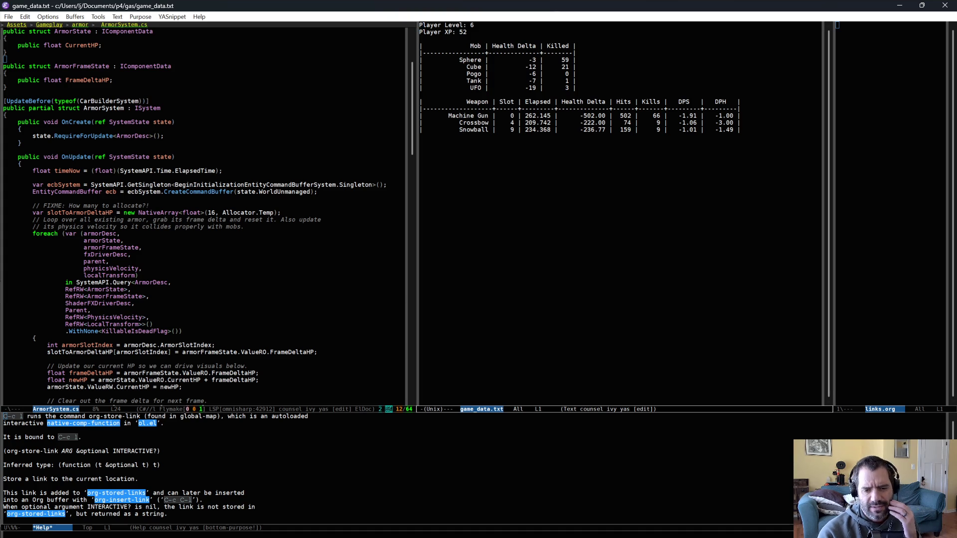
key("alt+Tab")
scroll(64, 481, "down", 3)
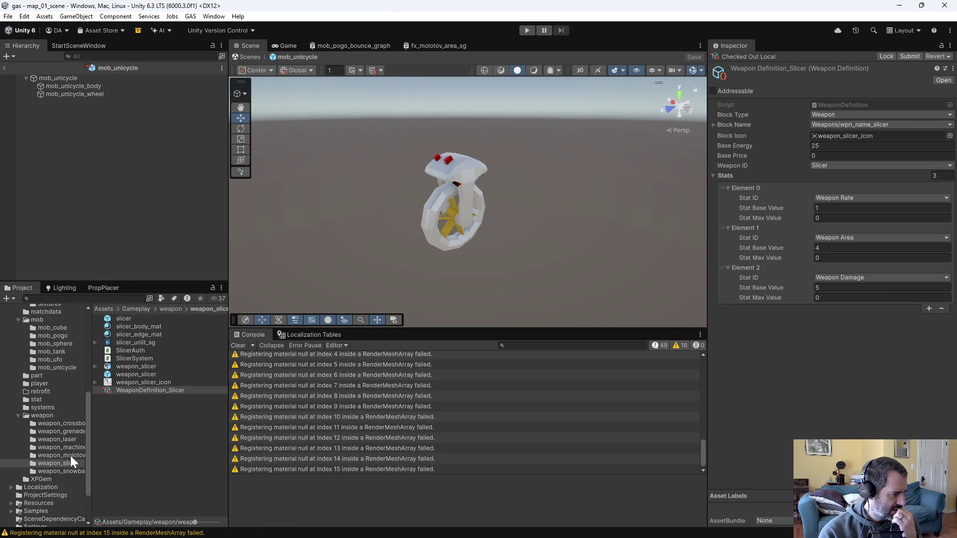
Set the Machine Gun definition's damage base value to 1, then mark its row in game_data.txt
left_click(73, 447)
left_click(144, 333)
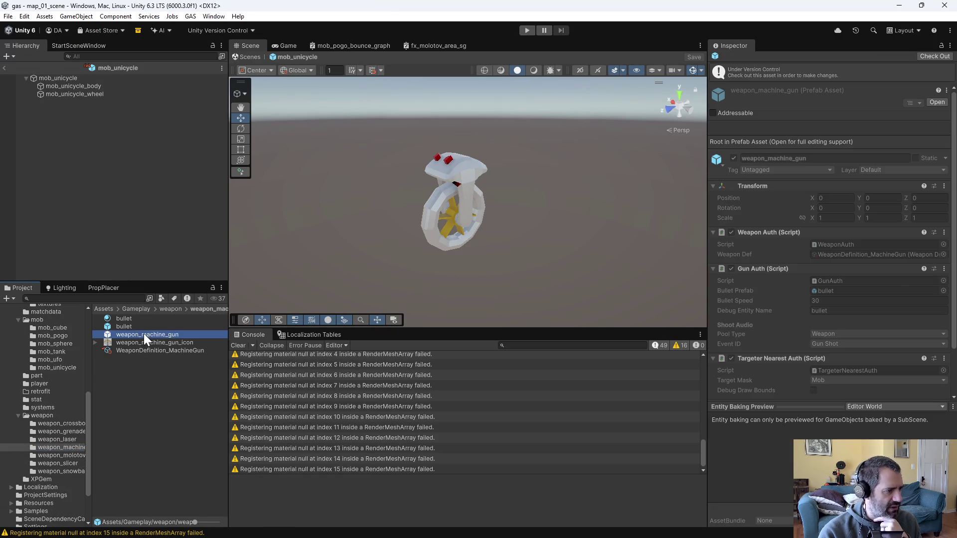
left_click(204, 351)
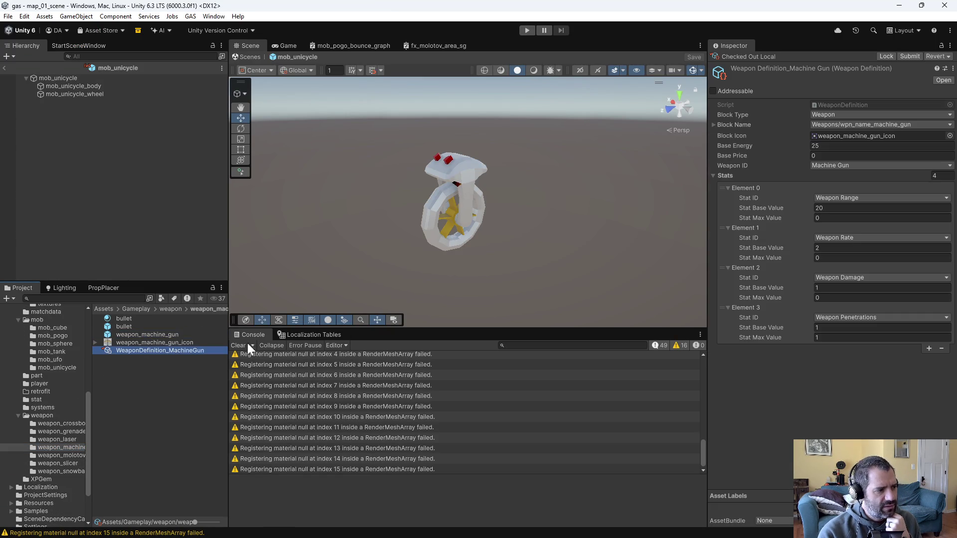
type("1")
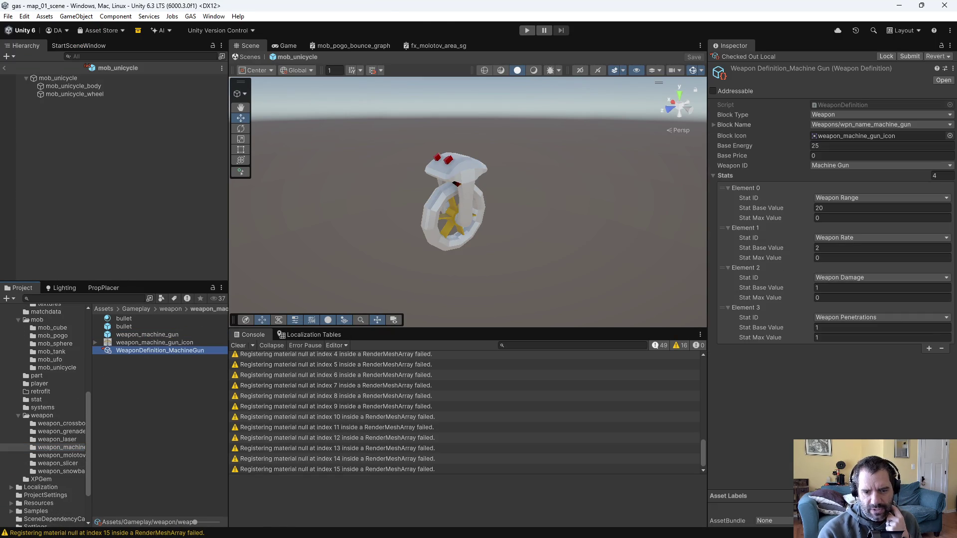
key("alt+Tab")
triple_click(676, 116)
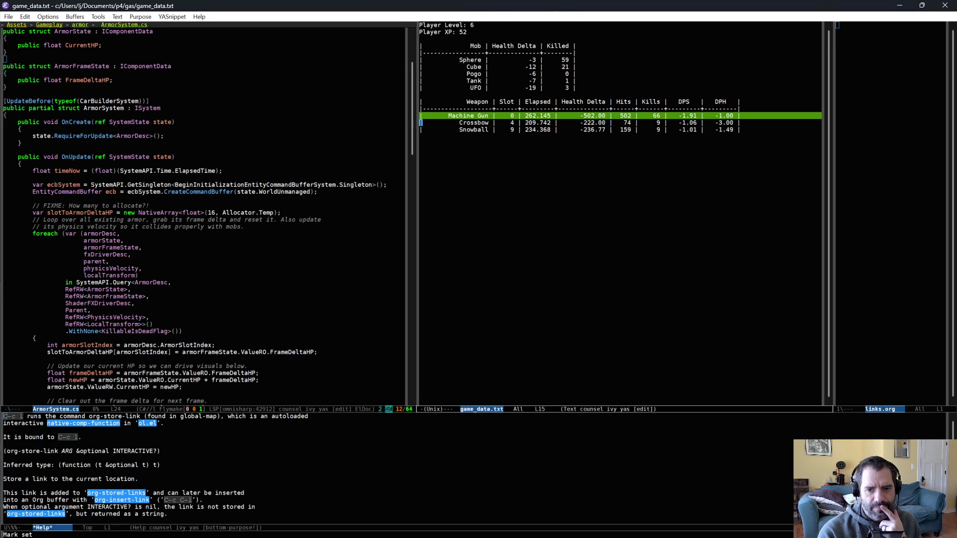
Review the Player Level line in game_data.txt
key("alt+w")
key("Down")
key("Down")
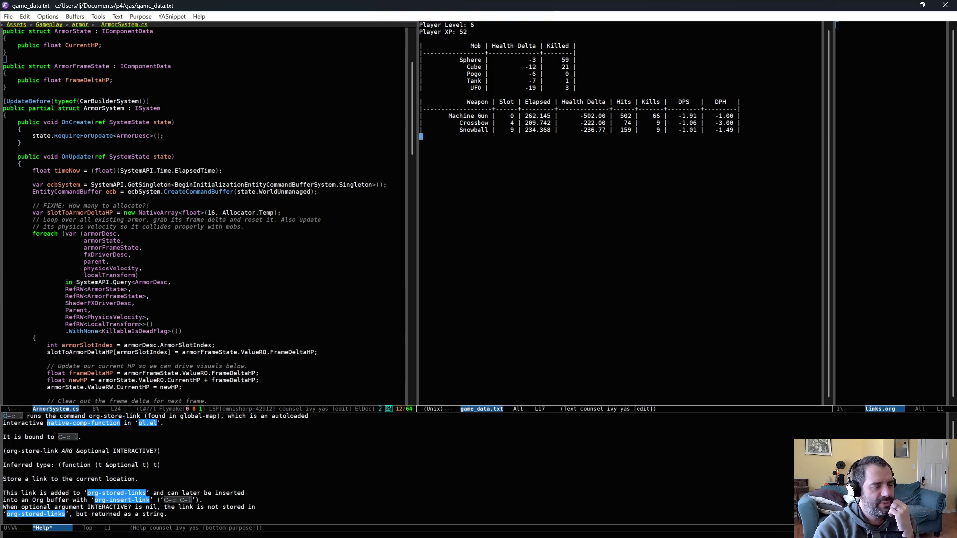
left_click(446, 25)
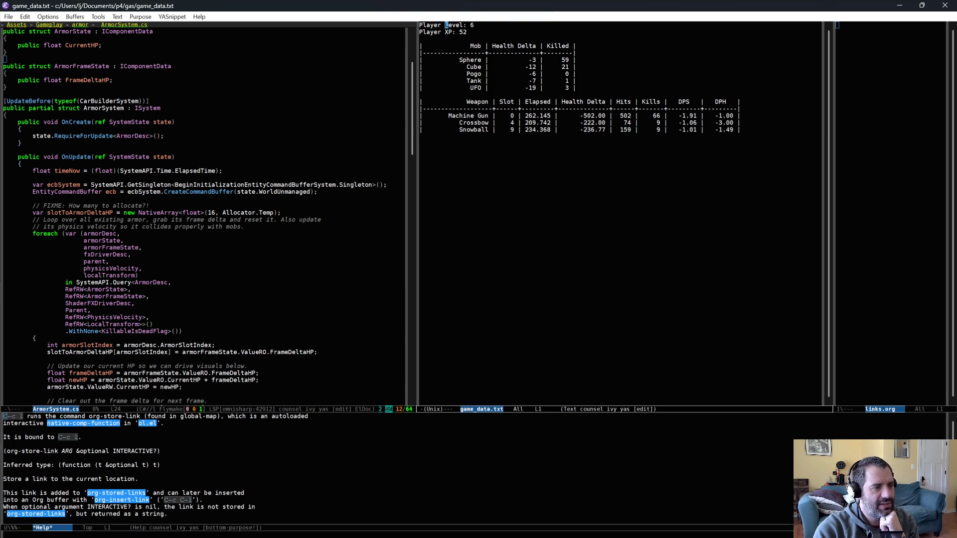
triple_click(449, 25)
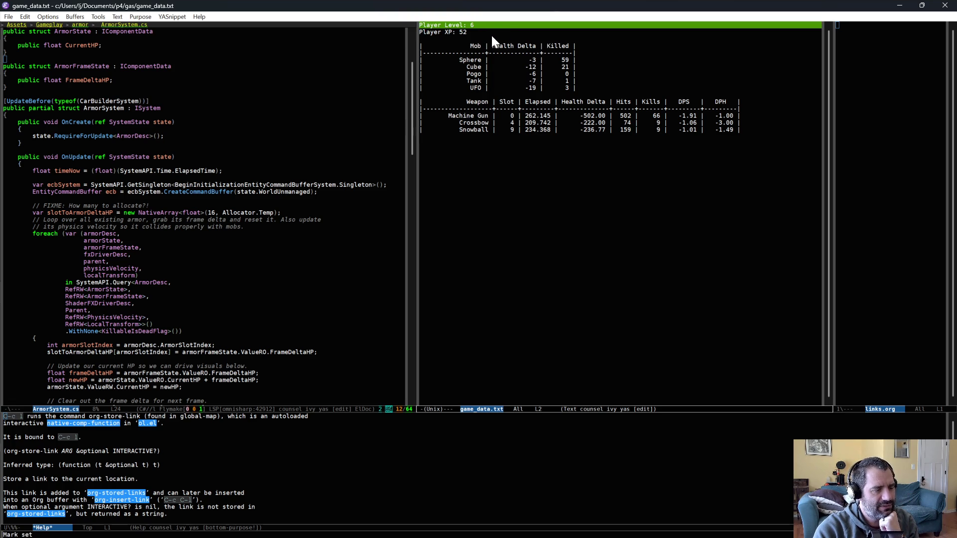
key("alt+w")
key("Down")
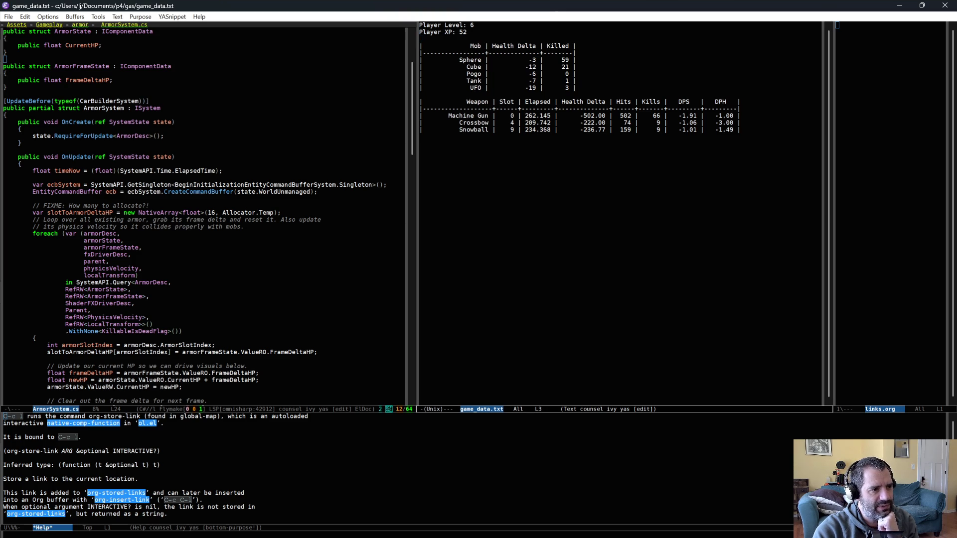
Review the Pogo, Tank and UFO mob rows and the Crossbow and Snowball weapon rows
left_click_drag(469, 74, 420, 94)
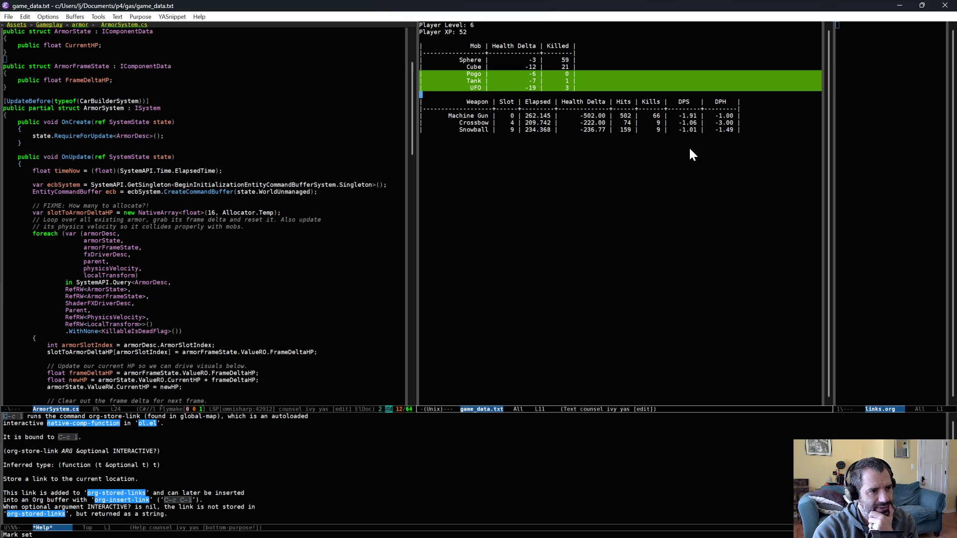
triple_click(694, 122)
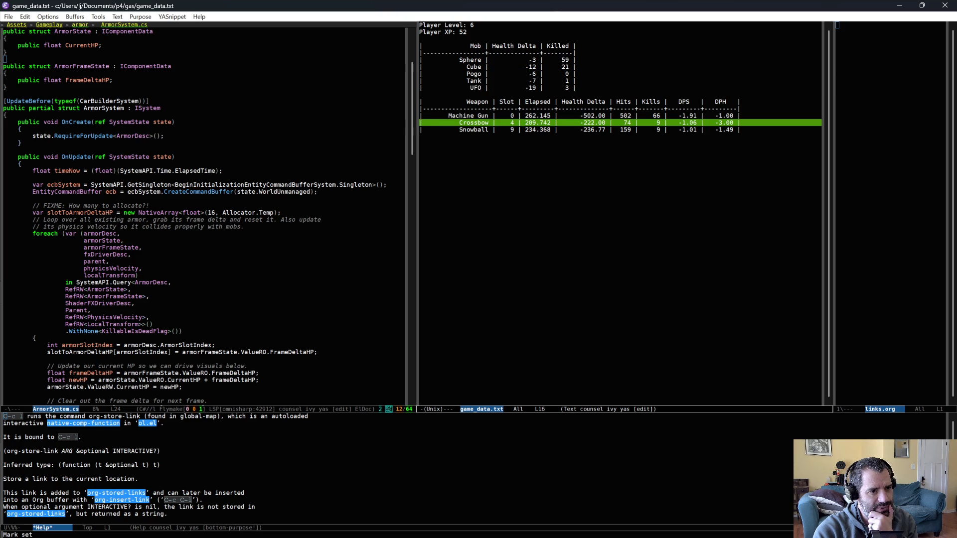
triple_click(688, 130)
left_click_drag(695, 123, 694, 128)
left_click(655, 142)
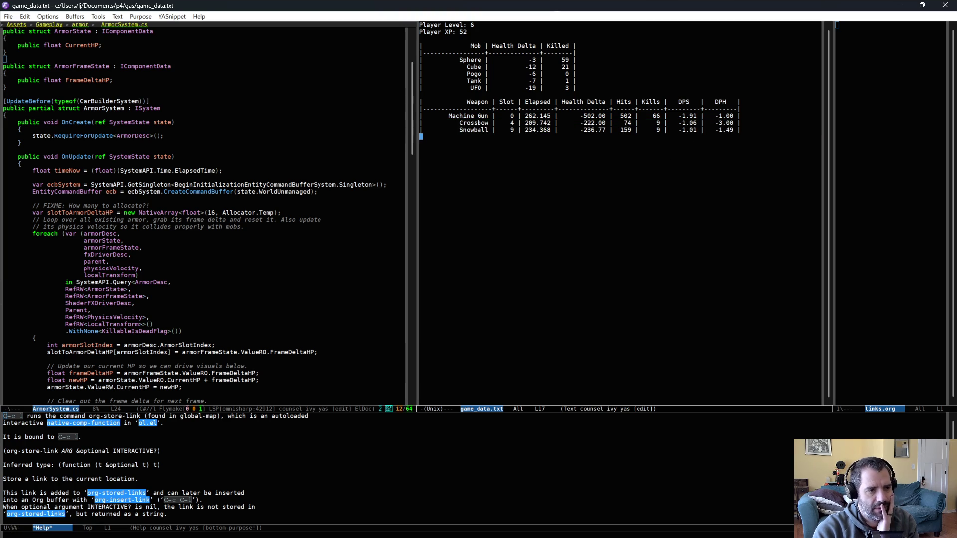
key("alt+Tab")
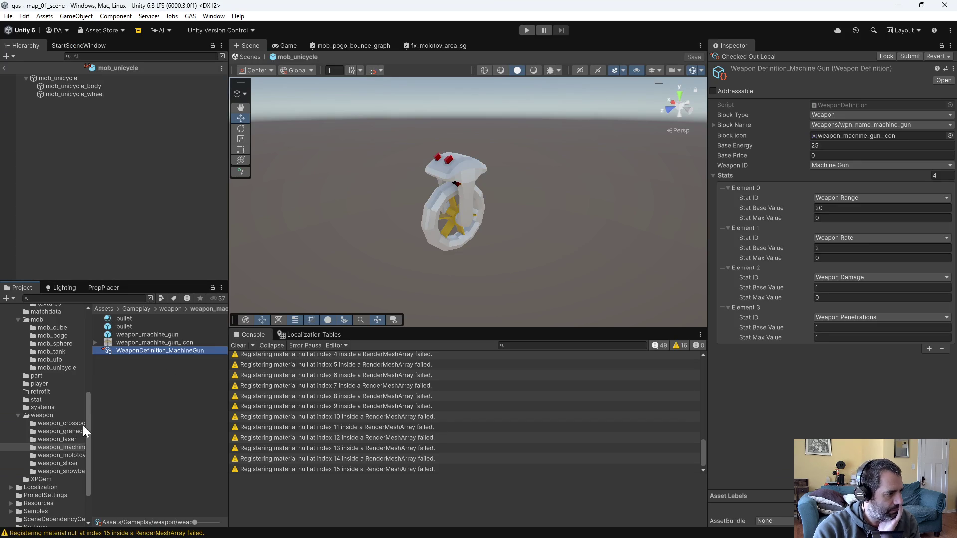
Inspect the Pogo mob definition against game_data.txt, then the UFO mob definition and variant
left_click(52, 336)
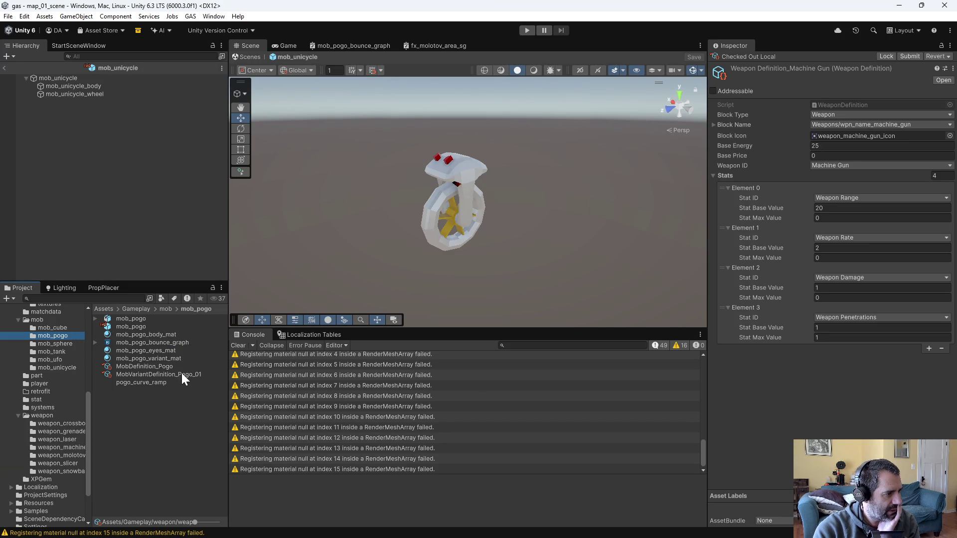
left_click(144, 367)
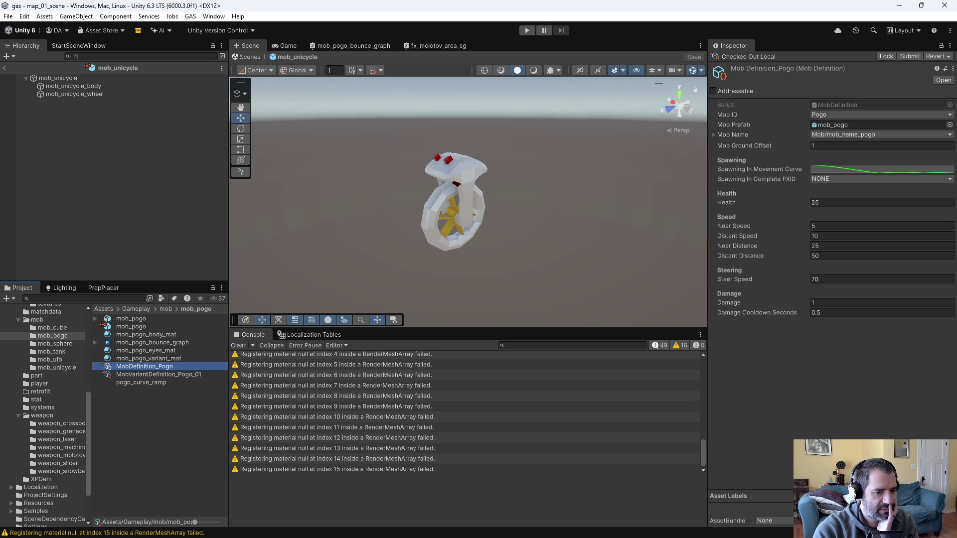
key("alt+Tab")
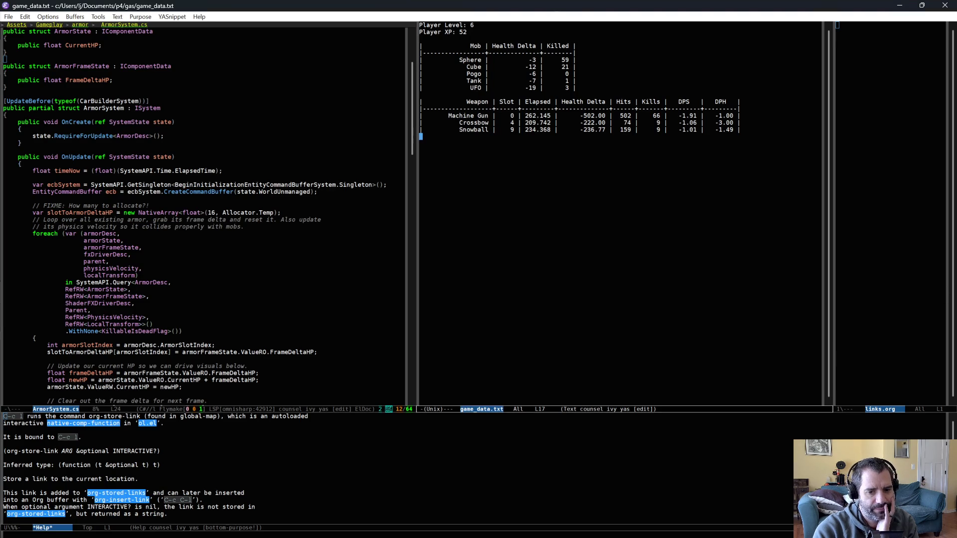
key("alt+Tab")
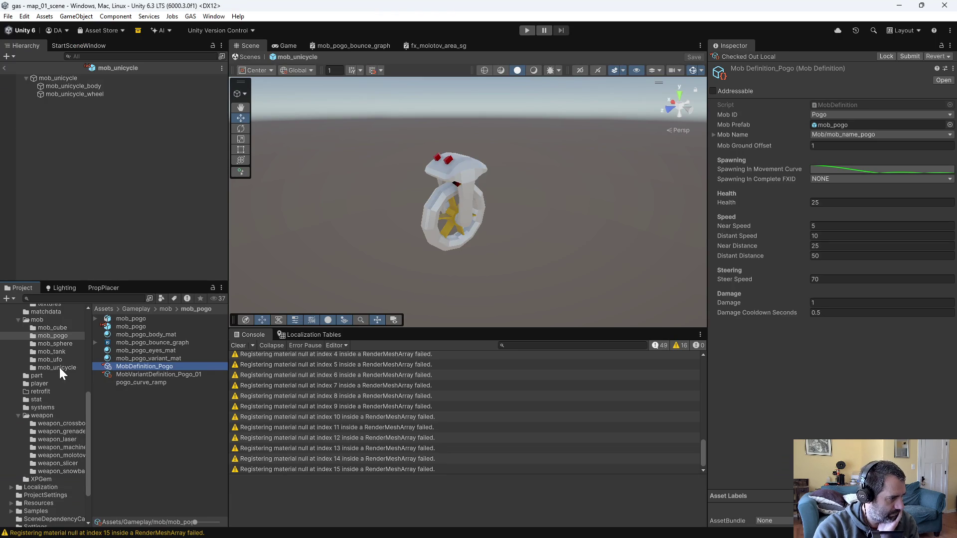
left_click(56, 359)
left_click(138, 343)
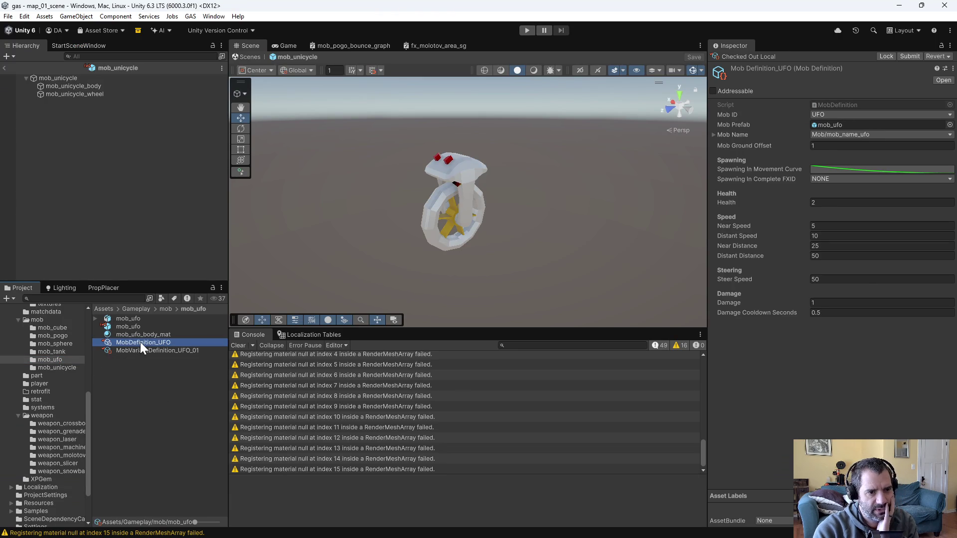
left_click(195, 350)
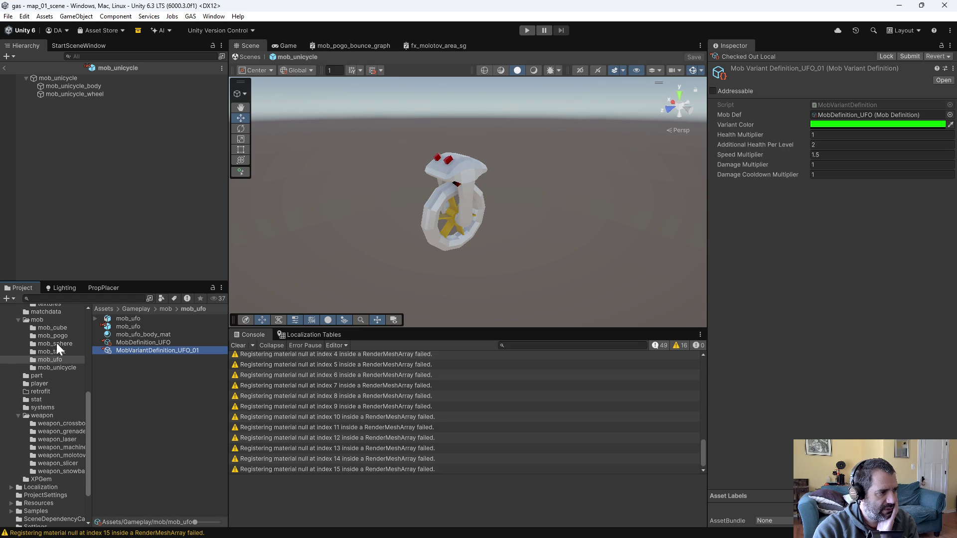
Compare the Cube and UFO mob definitions with their variant settings
left_click(59, 328)
left_click(169, 342)
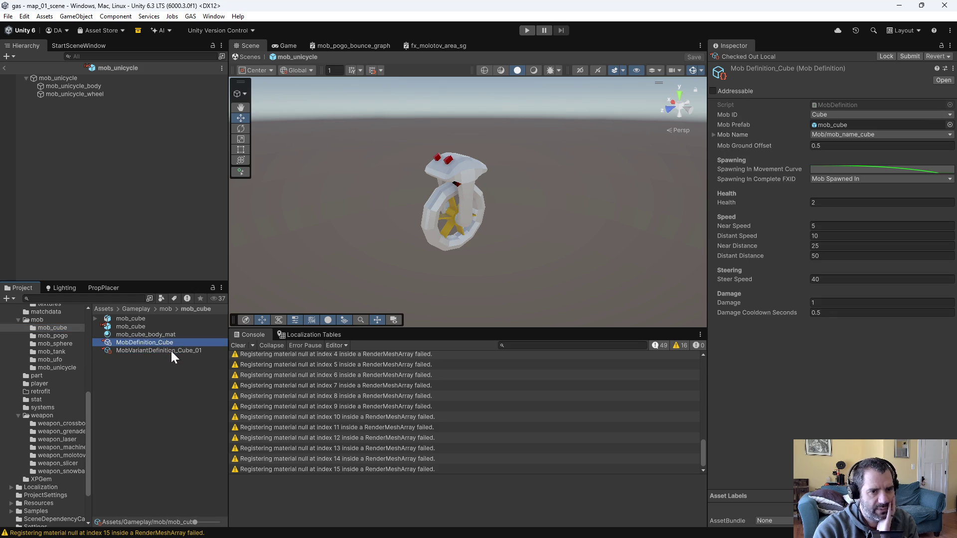
left_click(169, 352)
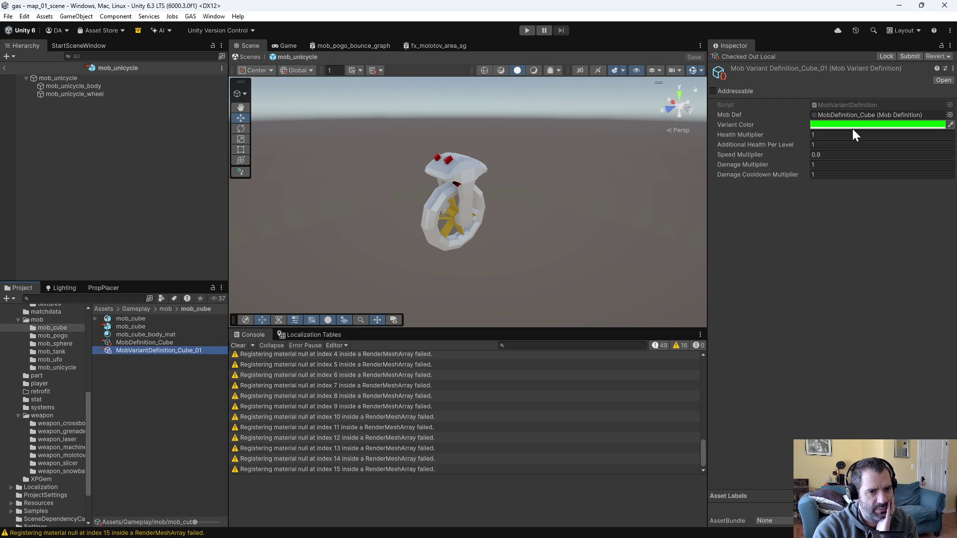
left_click(171, 343)
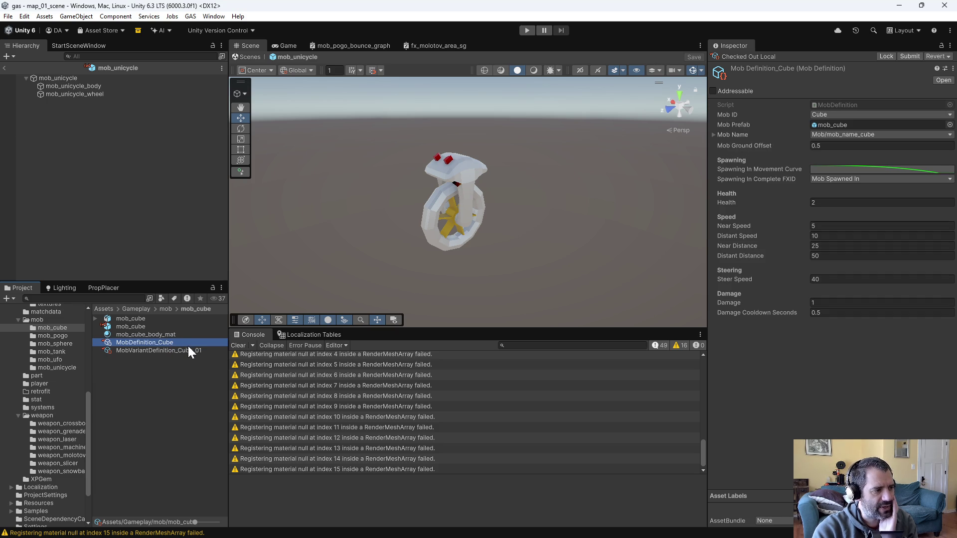
left_click(62, 359)
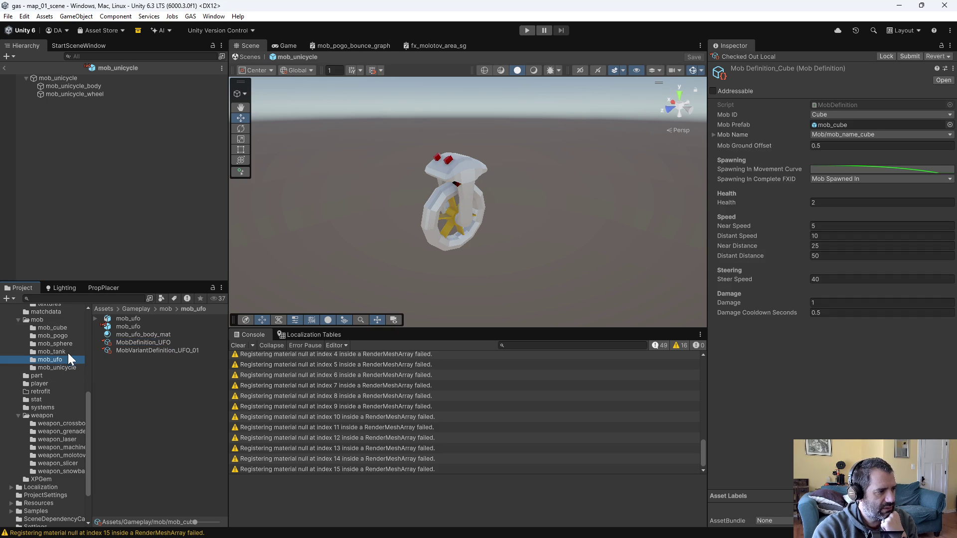
left_click(154, 341)
left_click(163, 351)
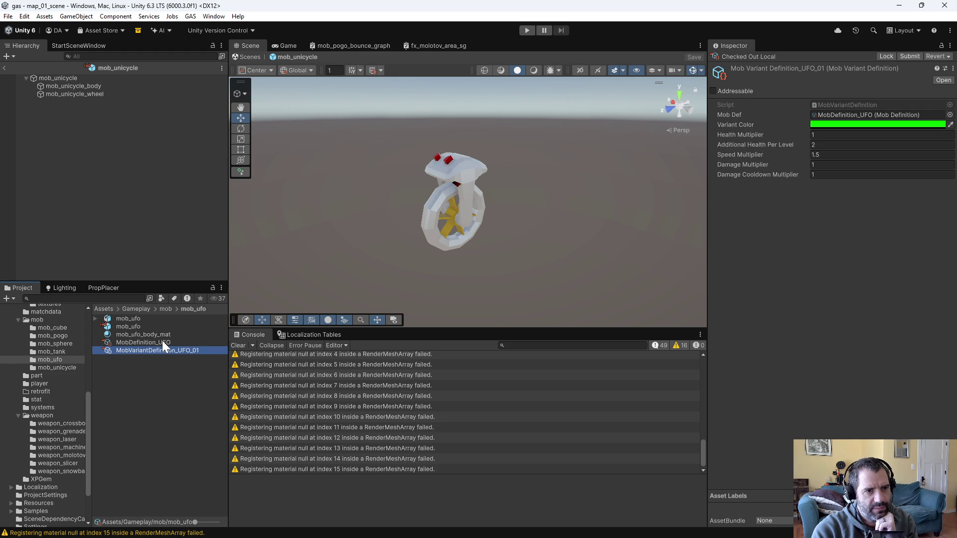
left_click(162, 341)
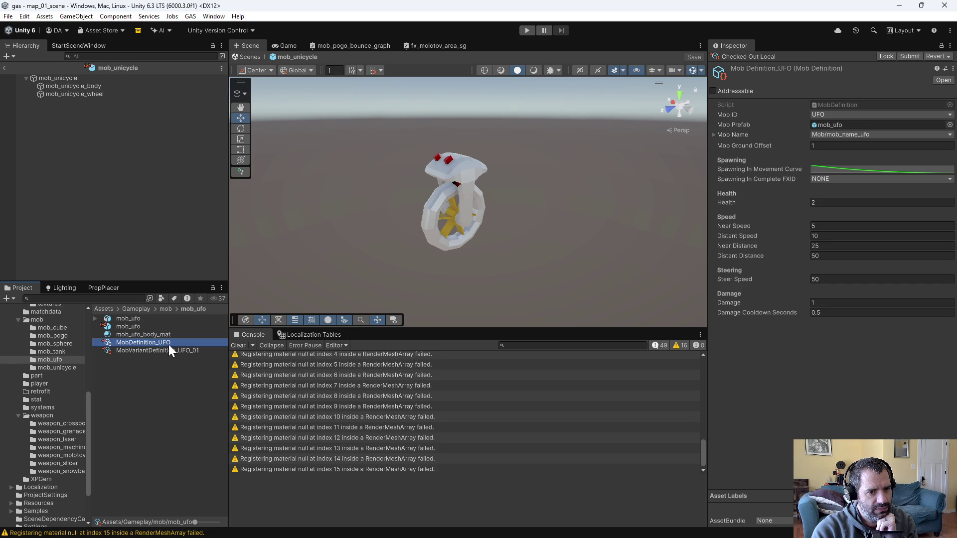
left_click(170, 350)
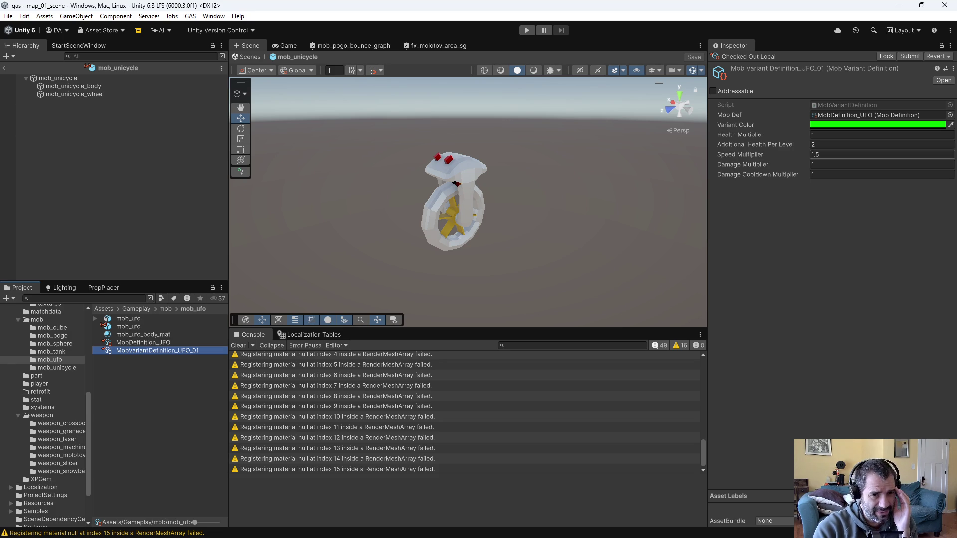
left_click(178, 342)
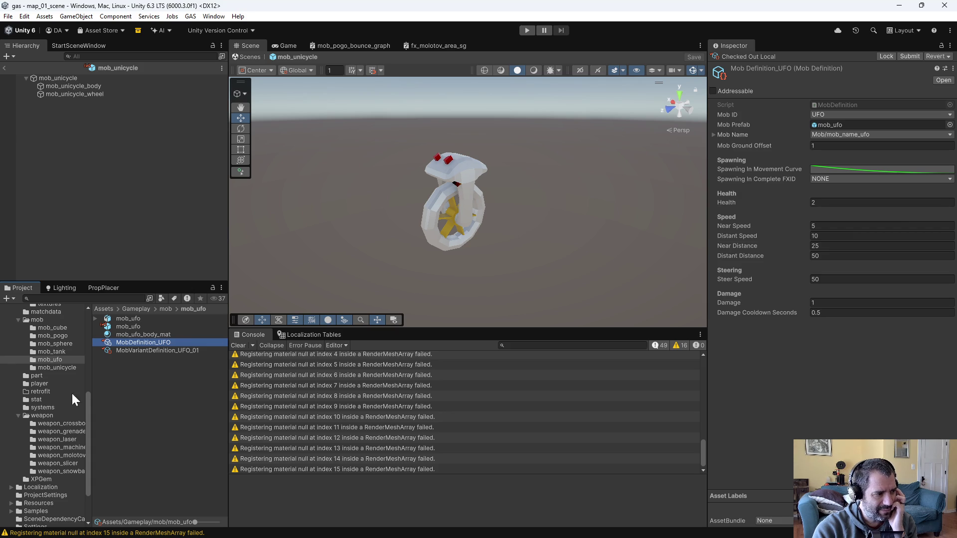
Recheck the Cube mob definition and variant, then inspect the Crossbow weapon definition
left_click(65, 328)
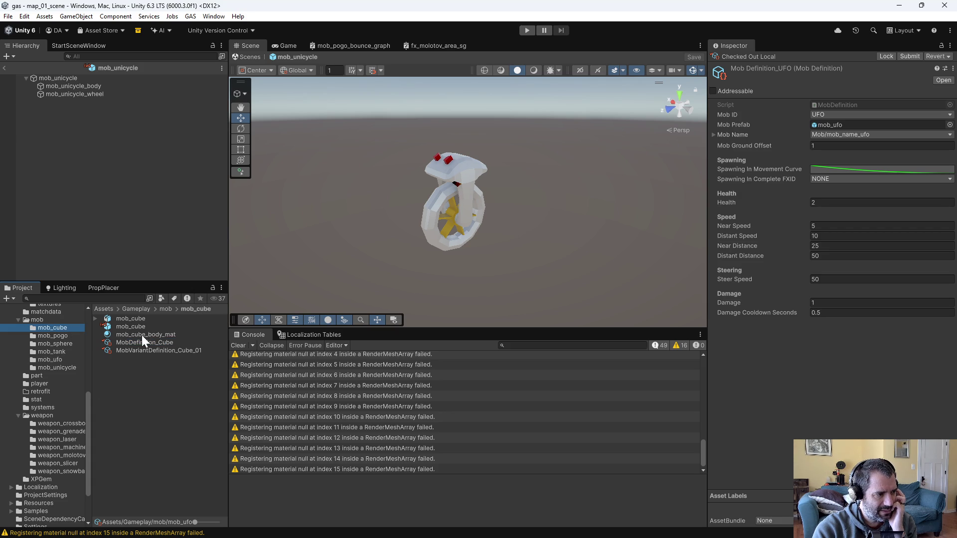
left_click(170, 343)
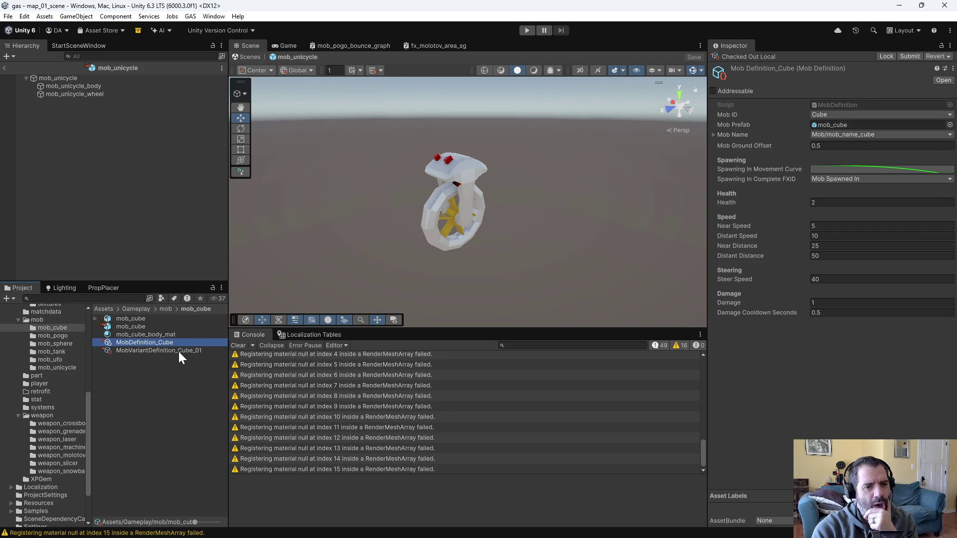
left_click(178, 351)
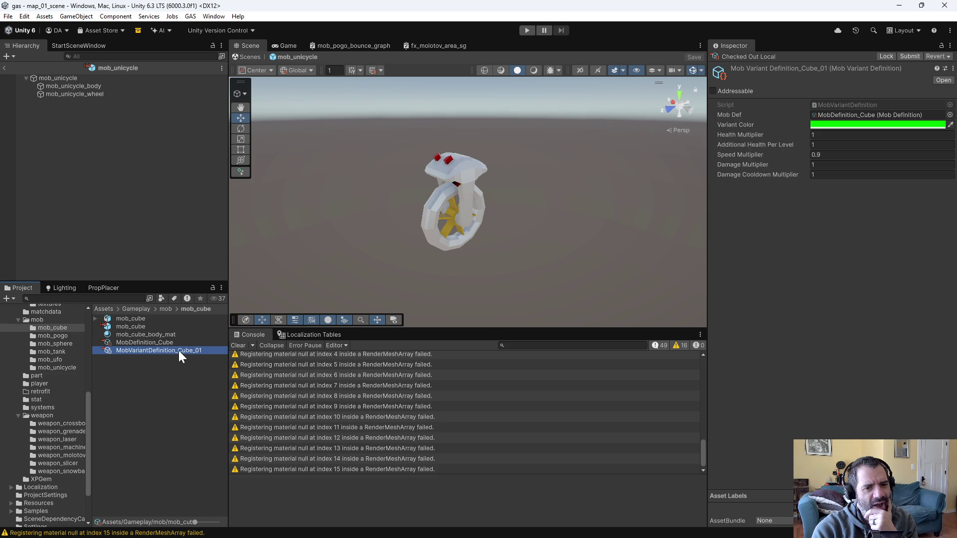
left_click(120, 387)
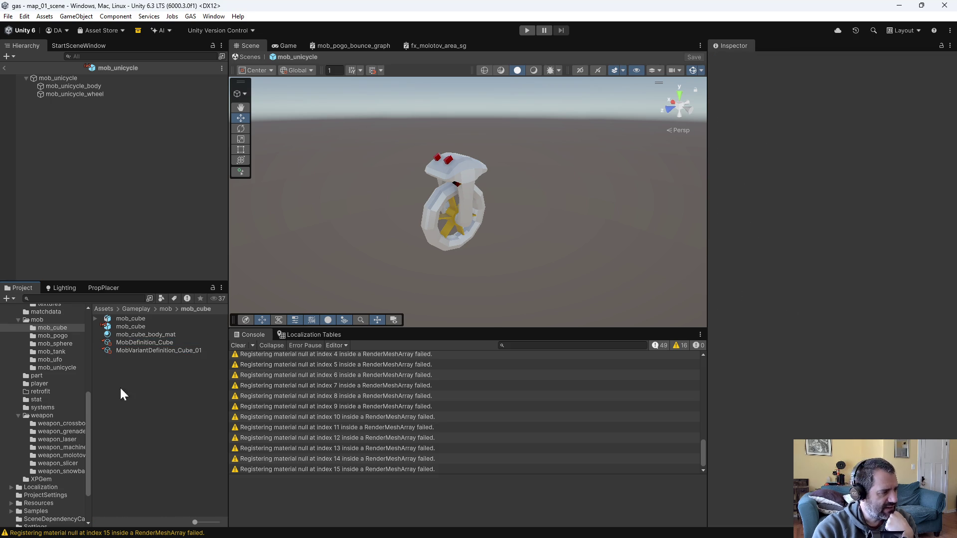
left_click(58, 425)
left_click(148, 351)
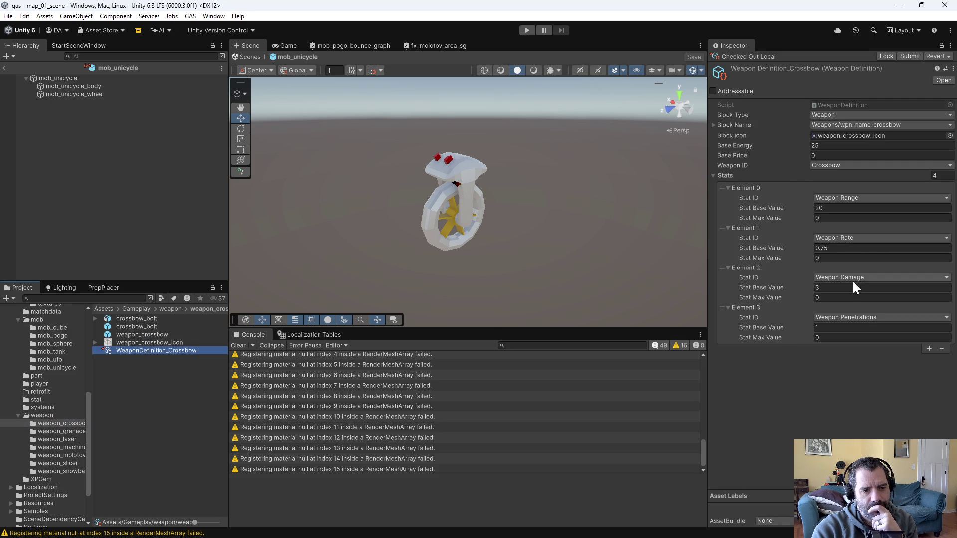
key("alt+Tab")
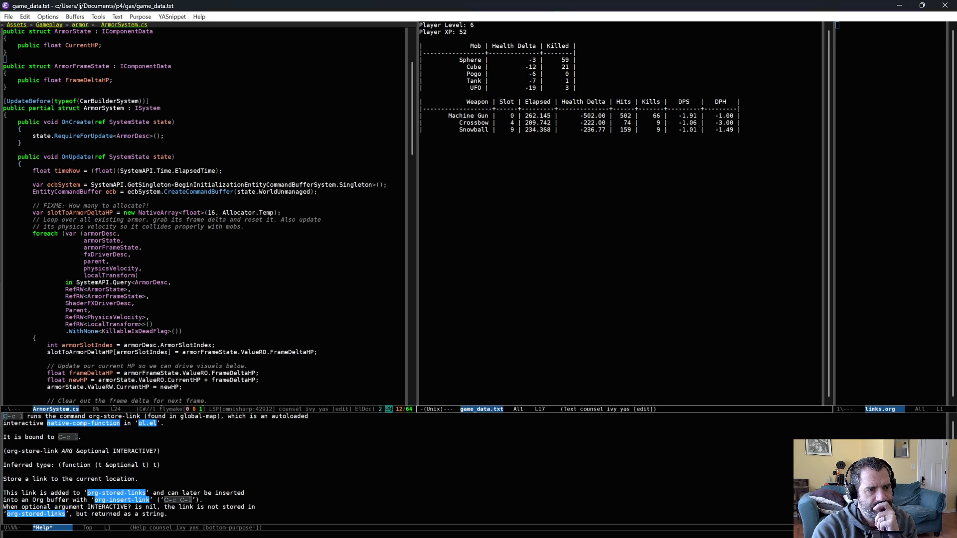
Mark the Crossbow row in game_data.txt, then return to the Crossbow weapon definition in Unity
key("ctrl+p")
key("ctrl+p")
key("ctrl+space")
key("ctrl+n")
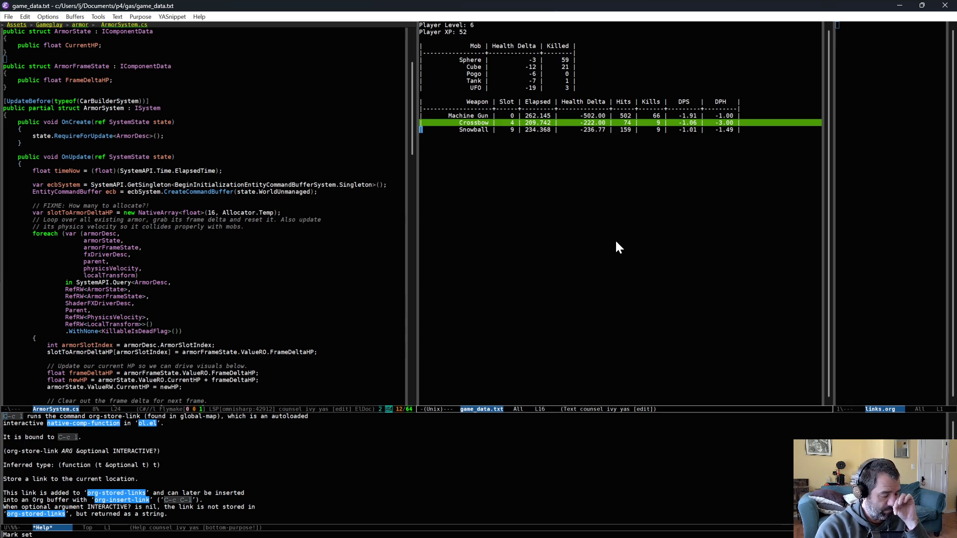
key("alt+Tab")
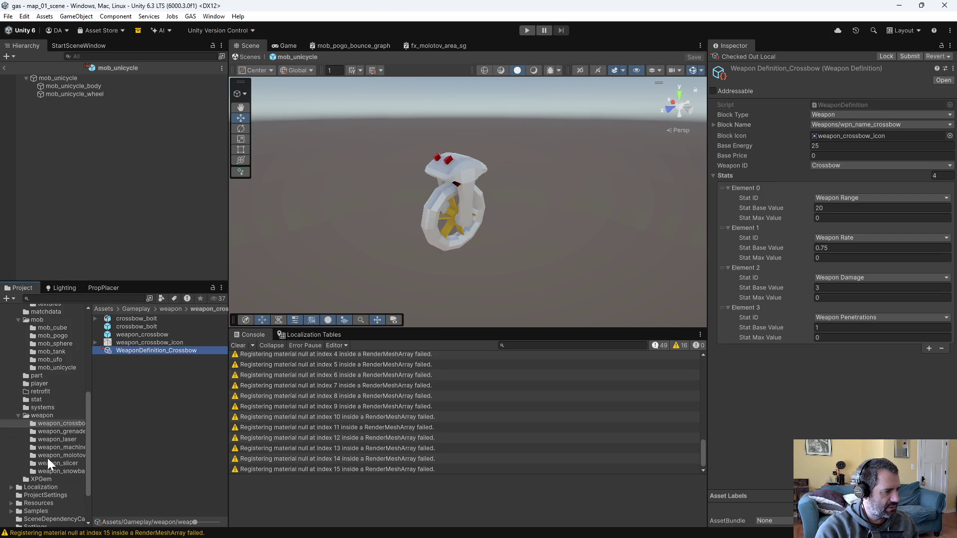
Change LevelupSchedule's Required XP Element 6 to 18 and Element 7 to 22
scroll(48, 461, "up", 3)
scroll(55, 446, "up", 6)
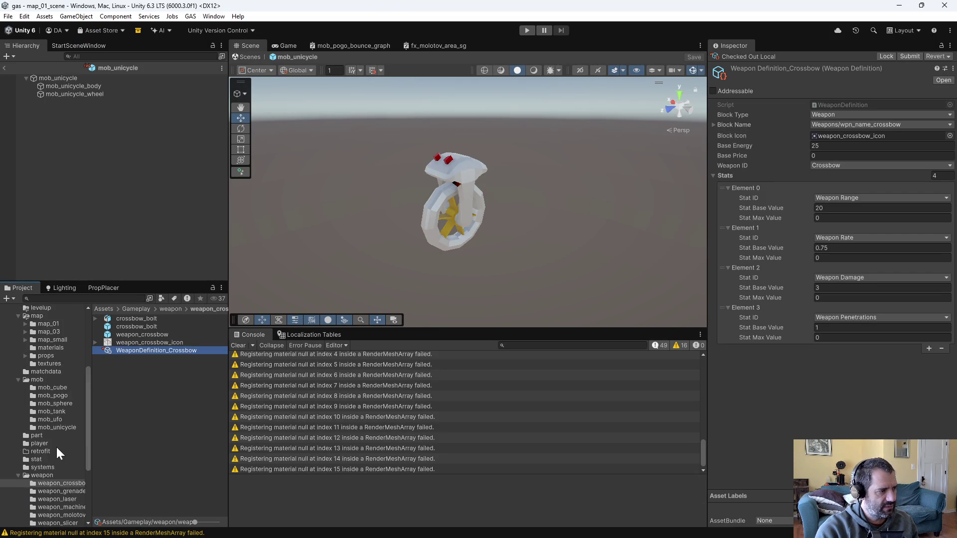
scroll(55, 446, "up", 3)
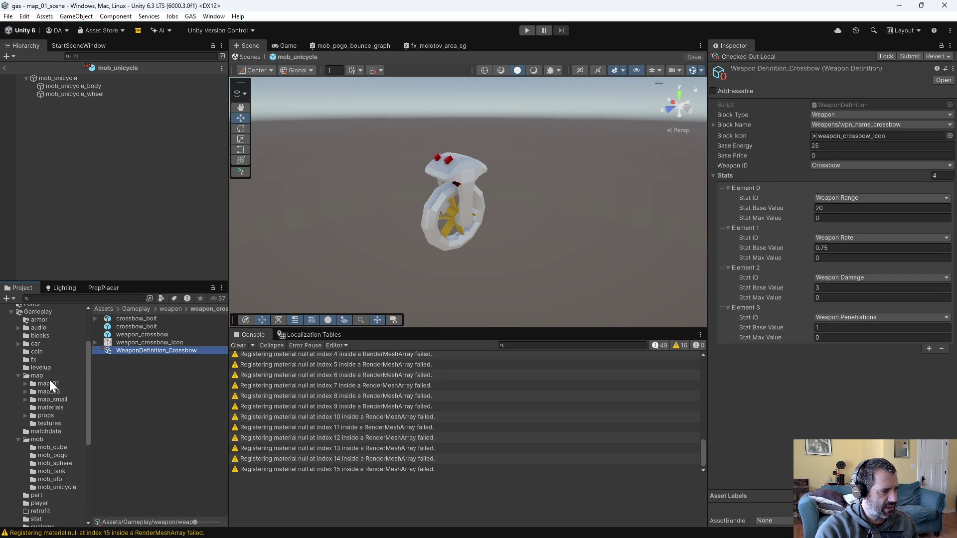
left_click(45, 368)
left_click(161, 327)
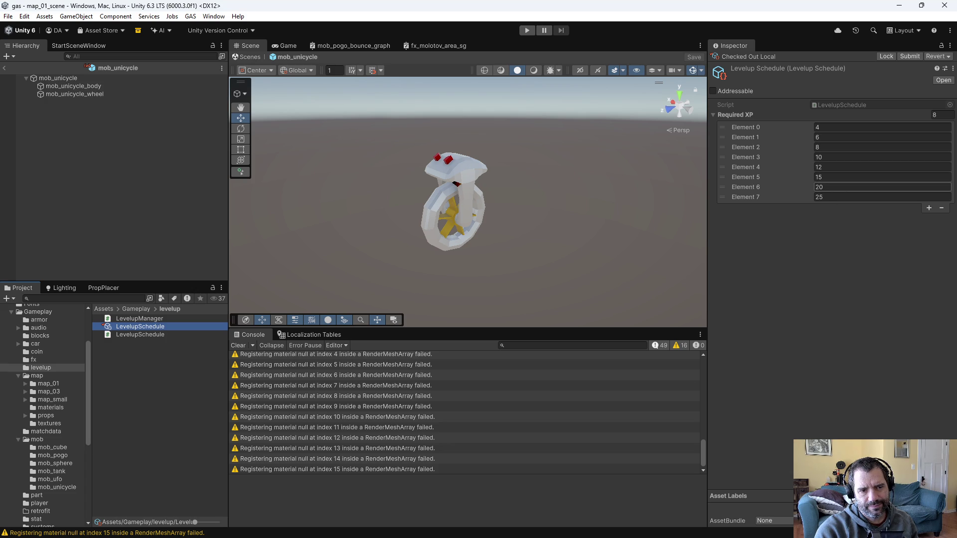
left_click(836, 189)
type("18")
key("Tab")
type("22")
left_click(832, 234)
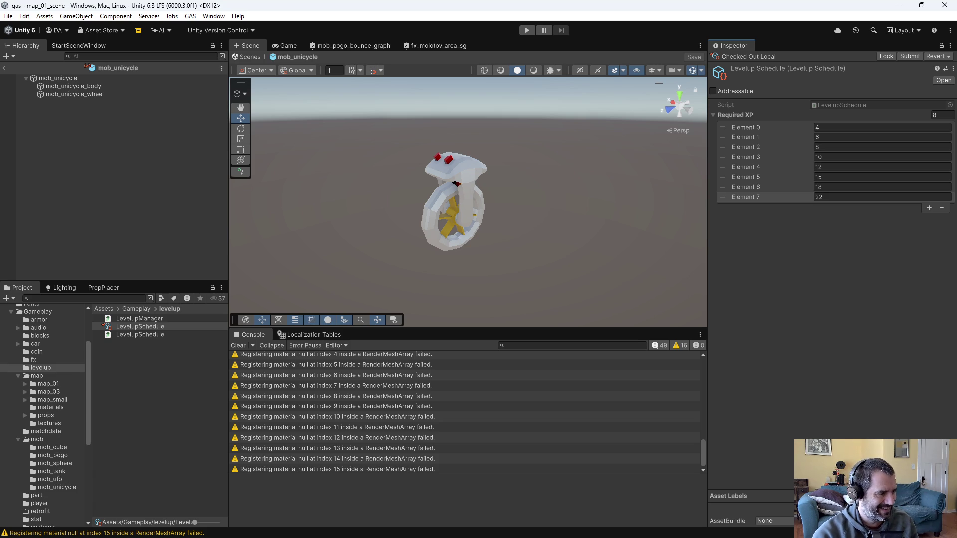
left_click(55, 464)
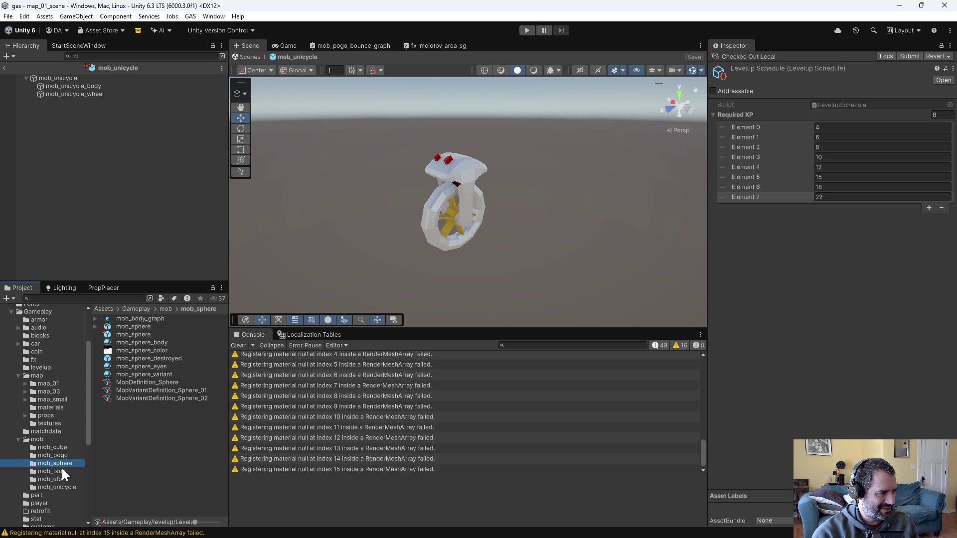
Check the Sphere mob stats, then open map_01_scene and view MobSpawnManager's spawn schedules
left_click(159, 383)
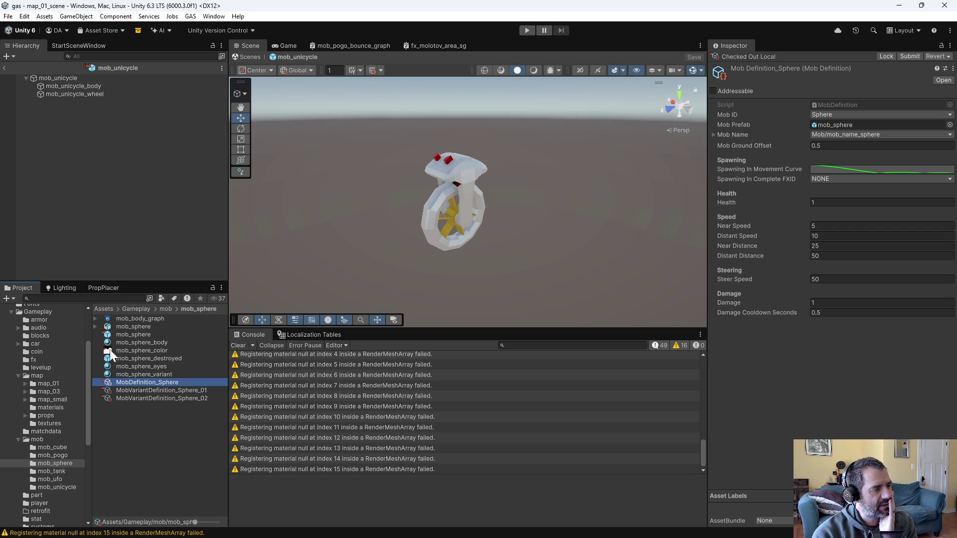
left_click(50, 383)
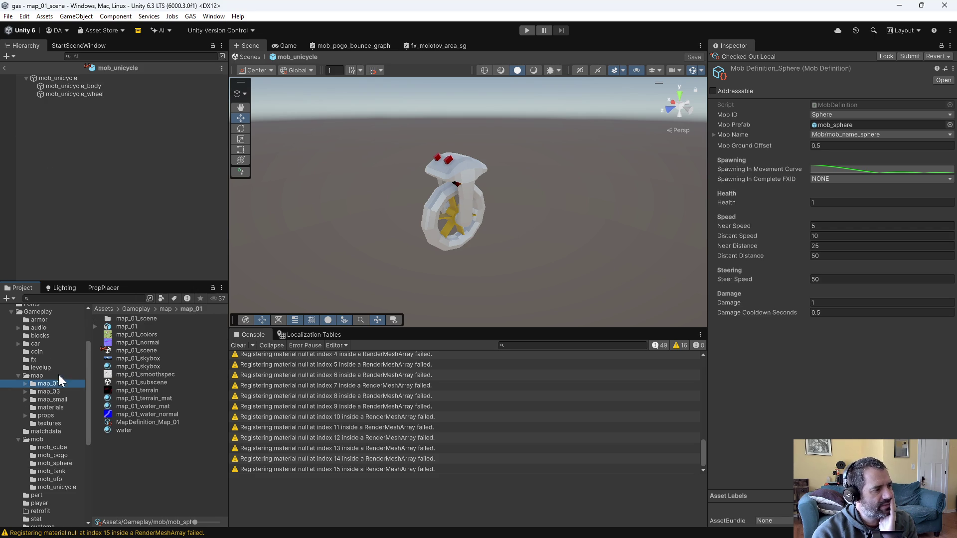
double_click(137, 350)
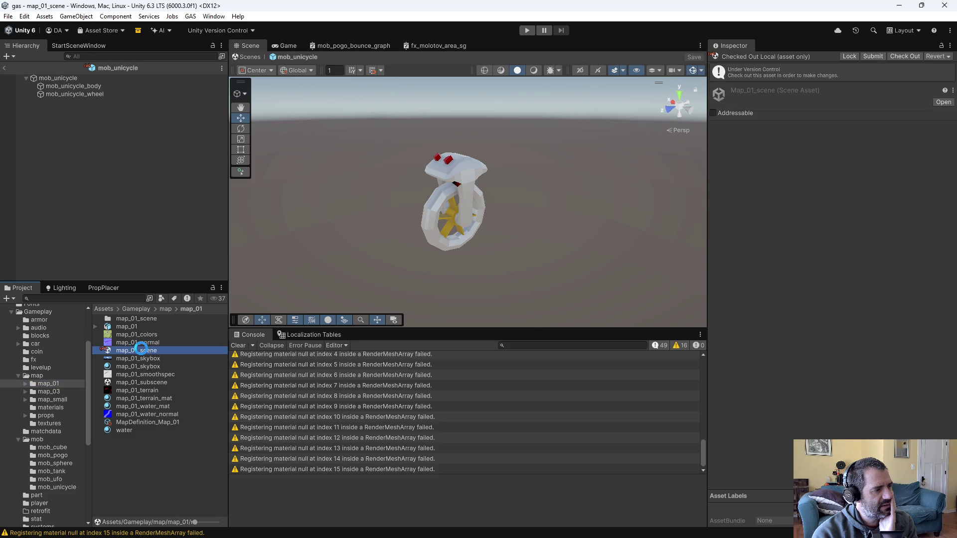
left_click(66, 82)
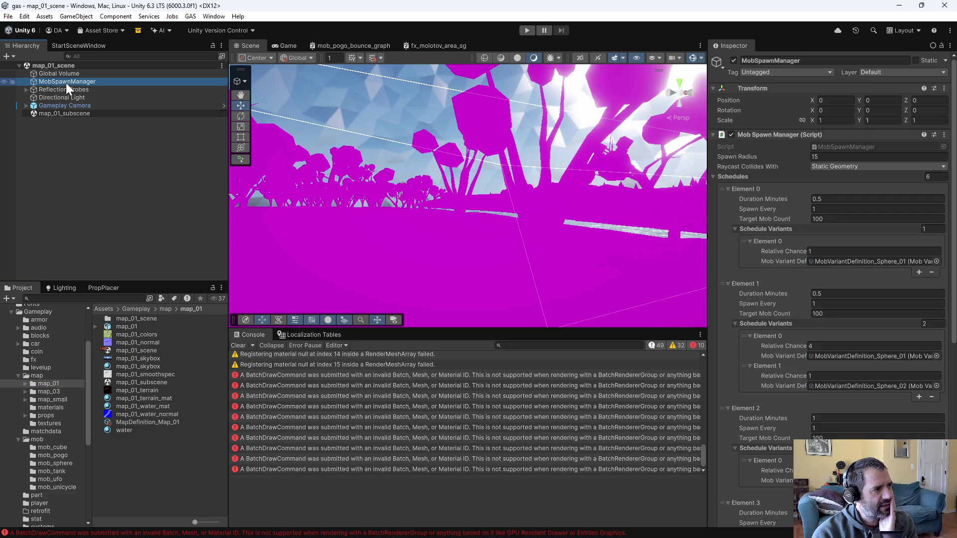
scroll(832, 402, "down", 4)
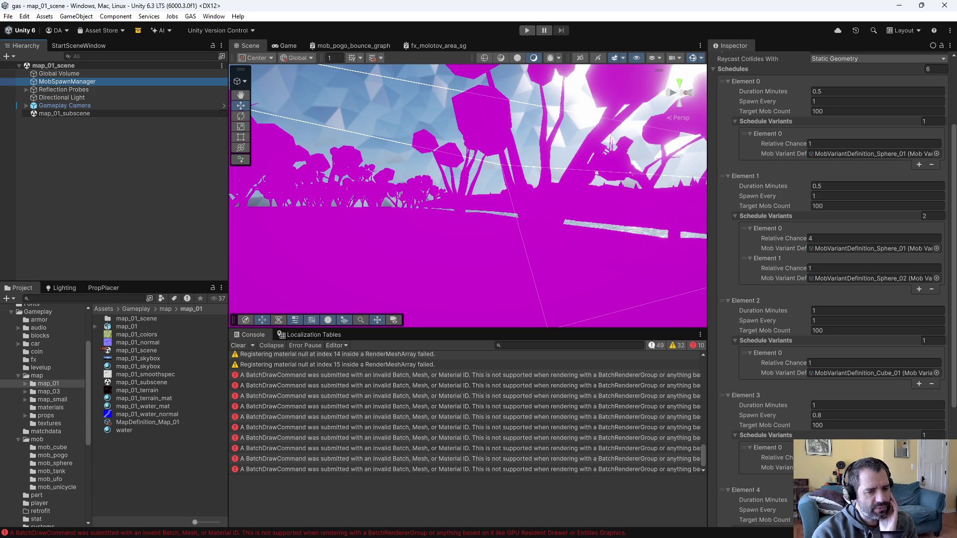
key("alt+Tab")
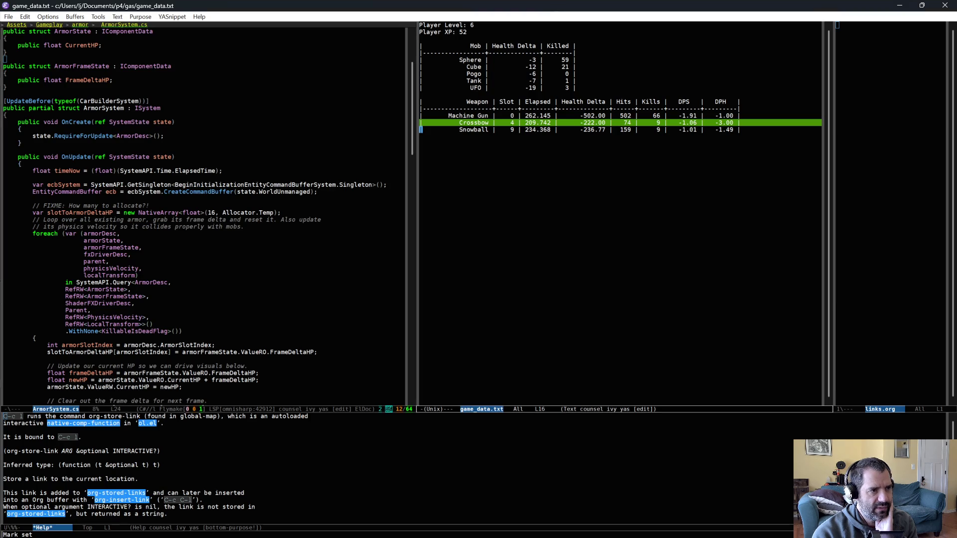
Mark the UFO row's Killed count in game_data.txt's mob stats, then return to Unity
left_click(565, 88)
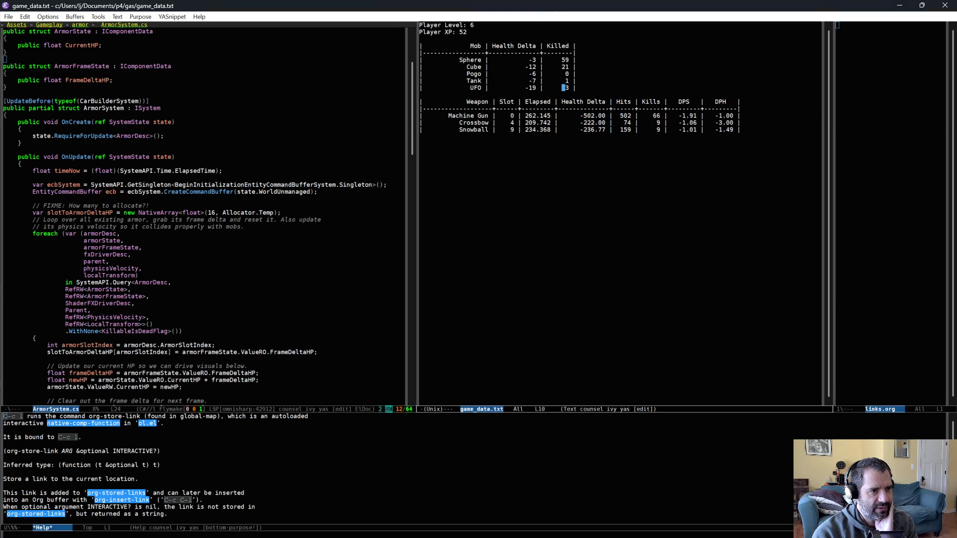
double_click(567, 87)
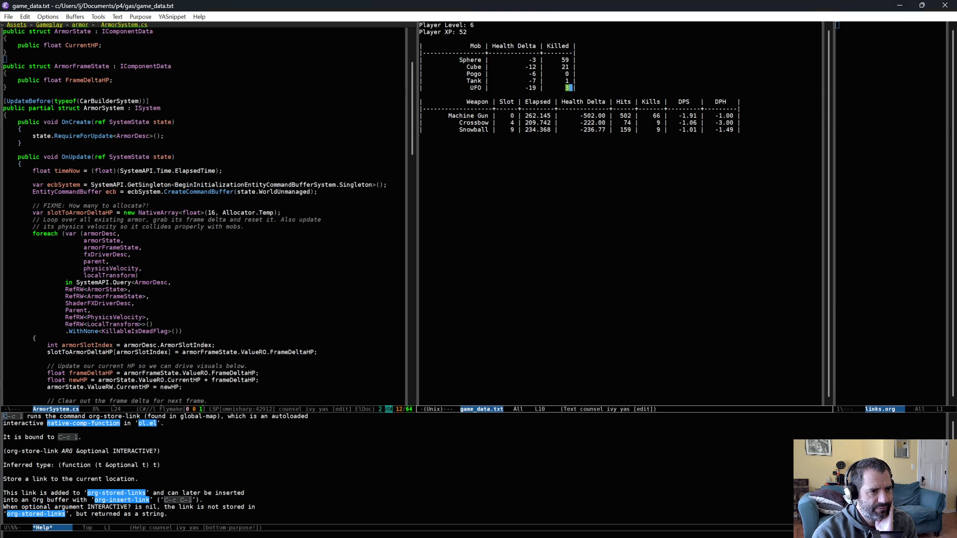
key("ctrl+a")
key("ctrl+space")
key("ctrl+n")
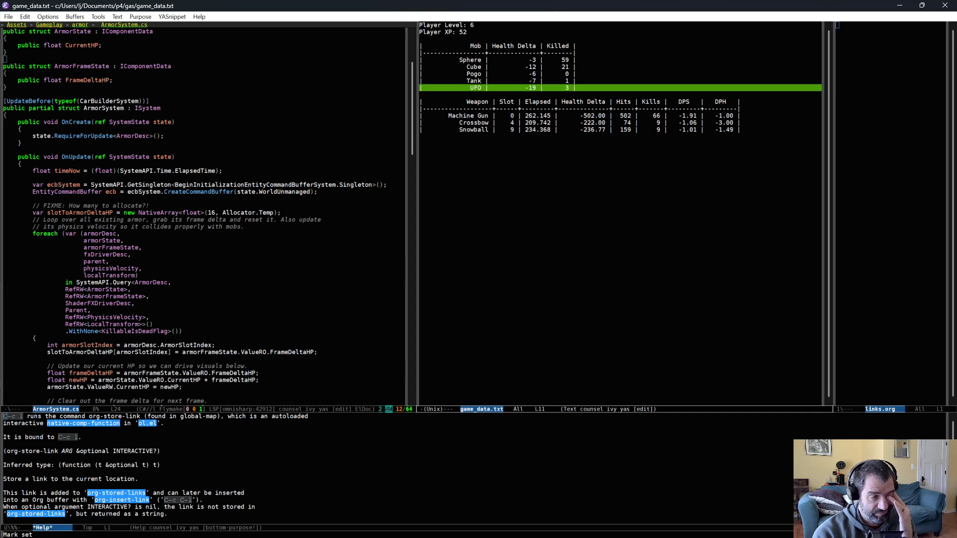
key("alt+Tab")
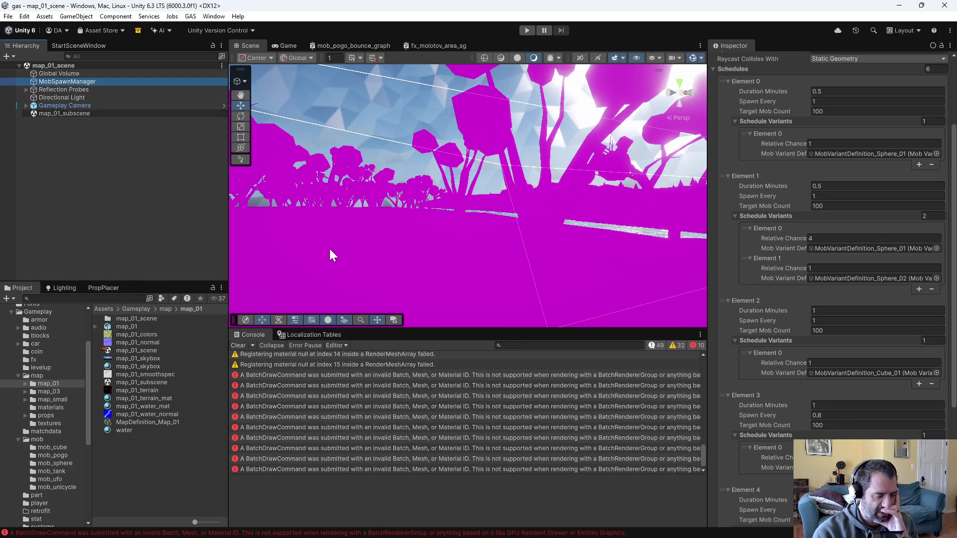
left_click(64, 481)
left_click(165, 342)
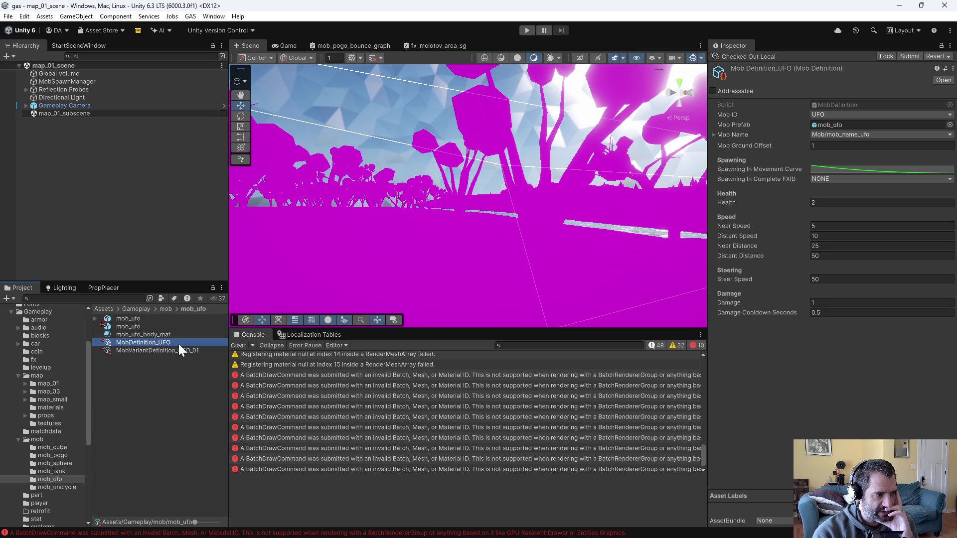
left_click(182, 349)
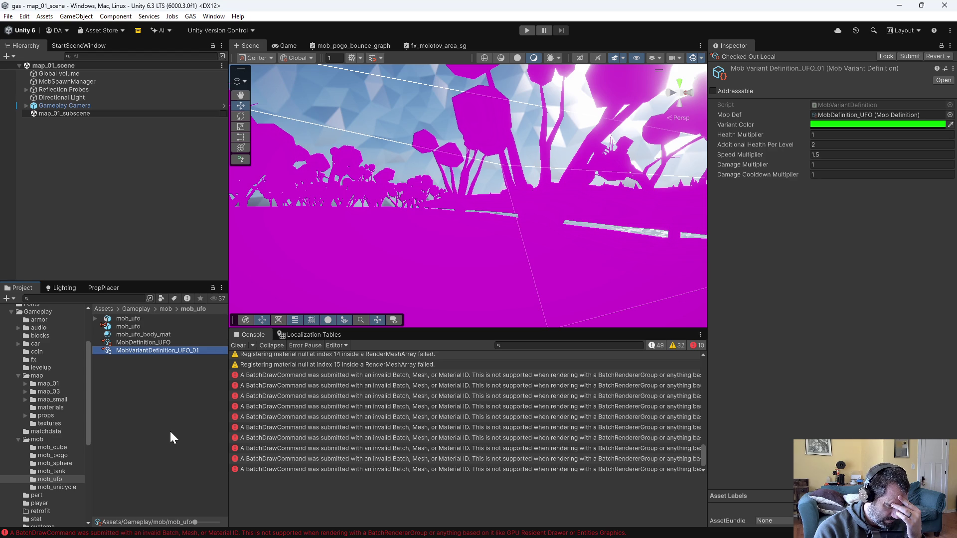
left_click(53, 448)
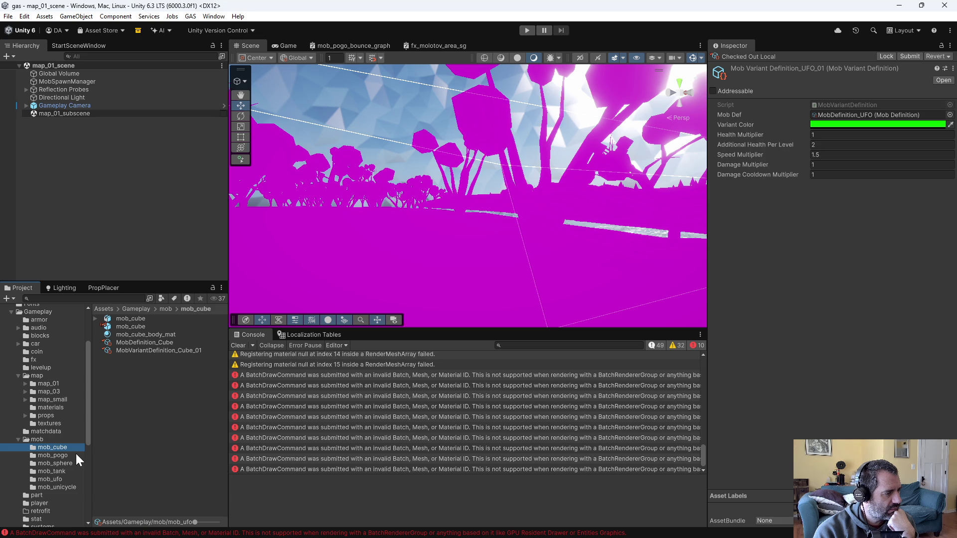
left_click(75, 462)
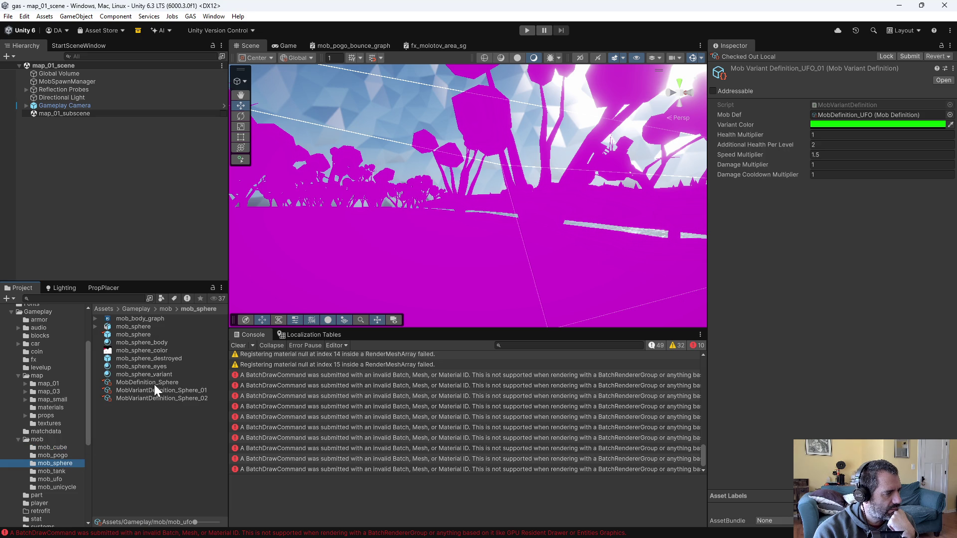
left_click(80, 81)
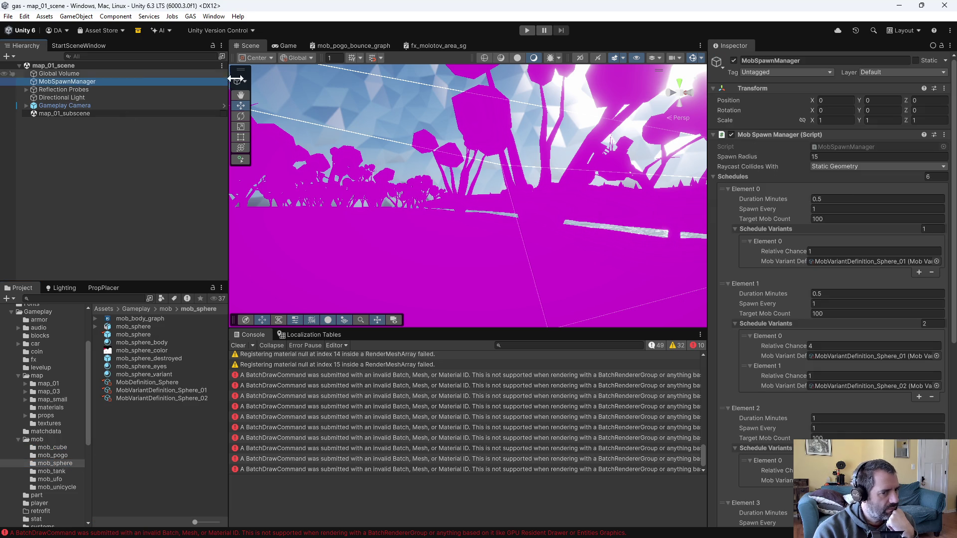
Set Spawn Every to 0.8 for Schedules Element 0 and Element 1
left_click(822, 209)
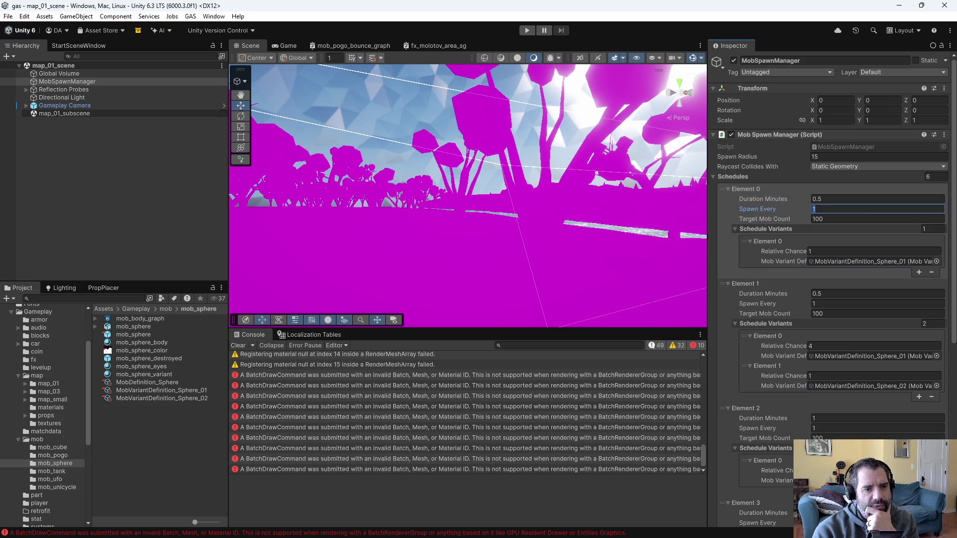
type("0.8")
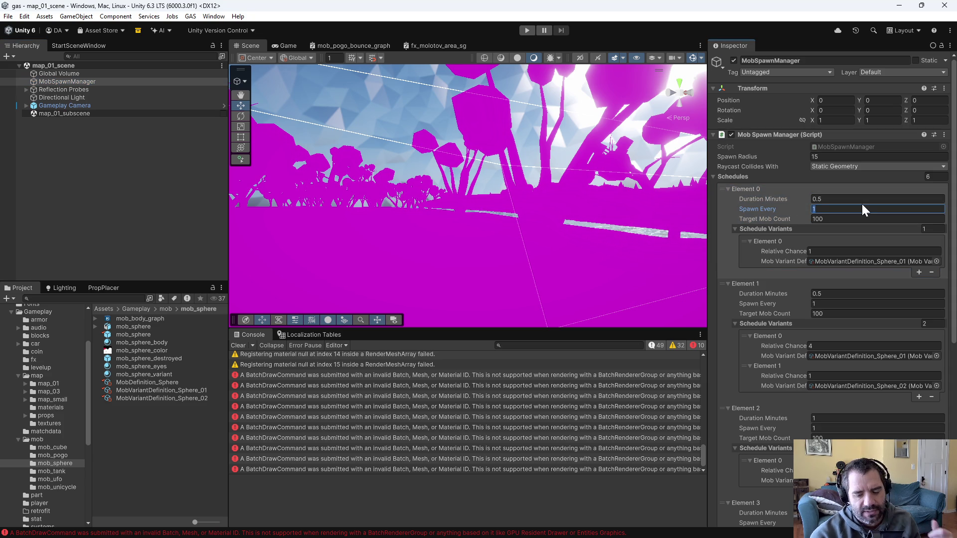
left_click(823, 303)
type("0.8")
Save the map_01 scene and start a play-test, accelerating the car with W
key("ctrl+s")
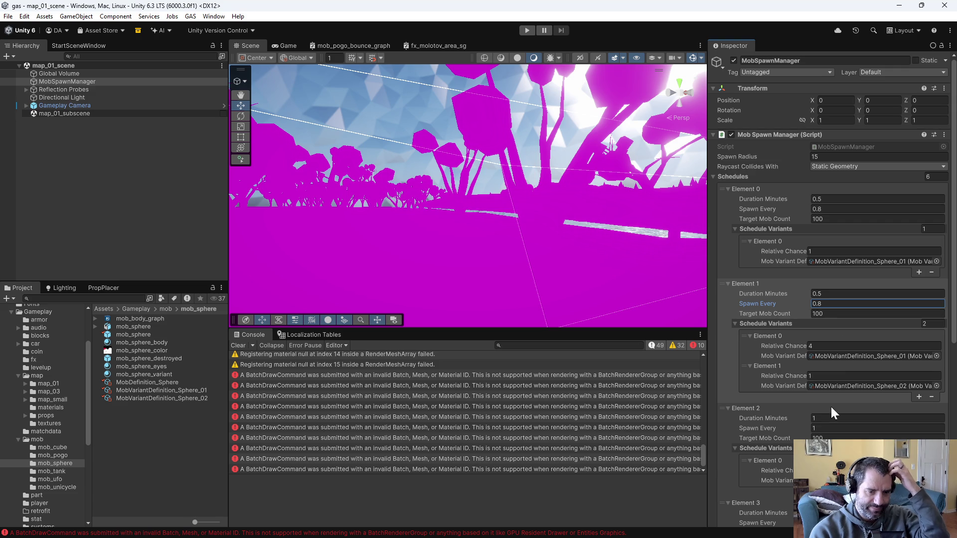
left_click(527, 30)
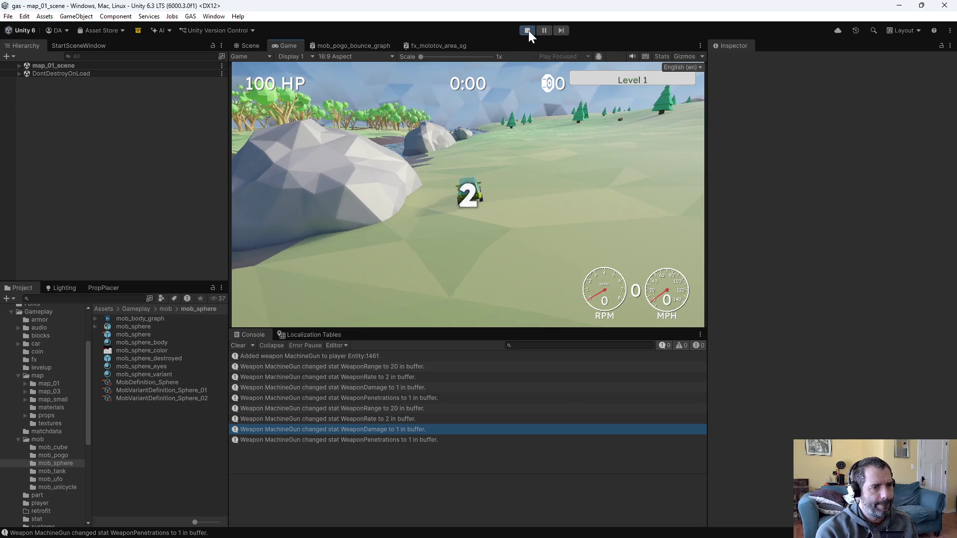
key("w")
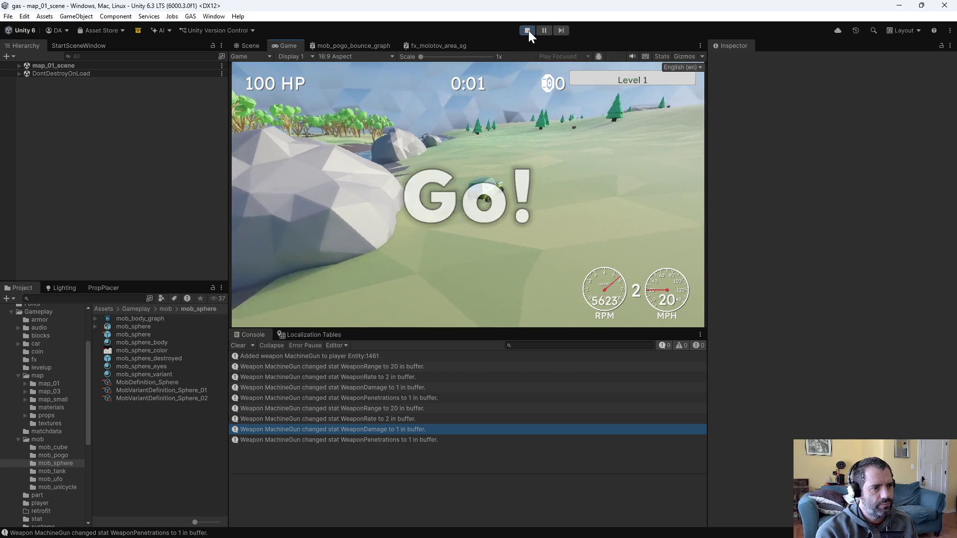